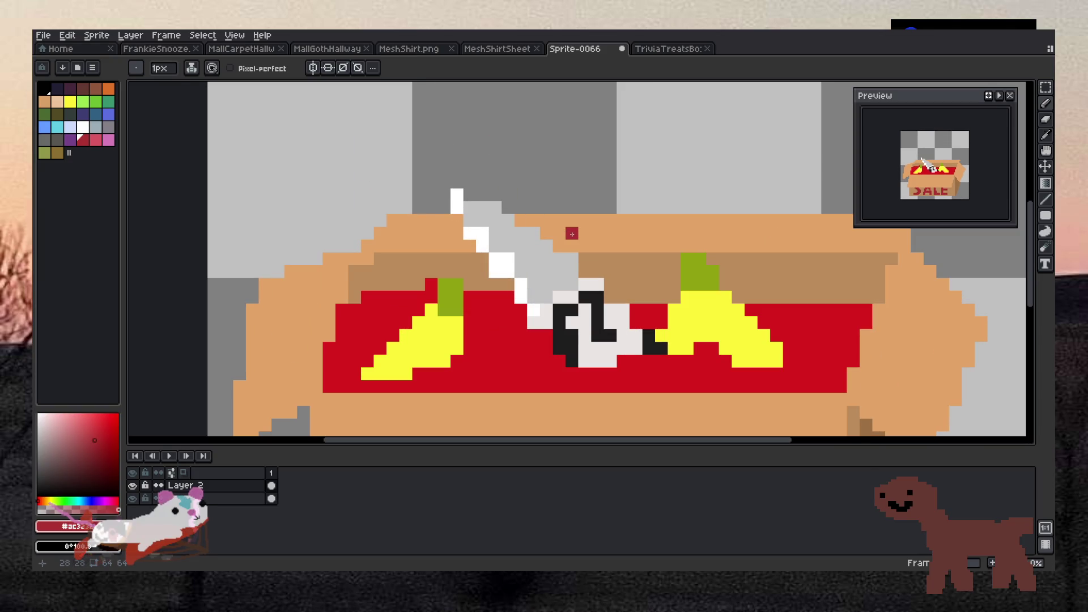
- On Layer 1, paint over the knife blade with the box's tan colour
{"action": "left_click", "coordinate": [271, 498]}
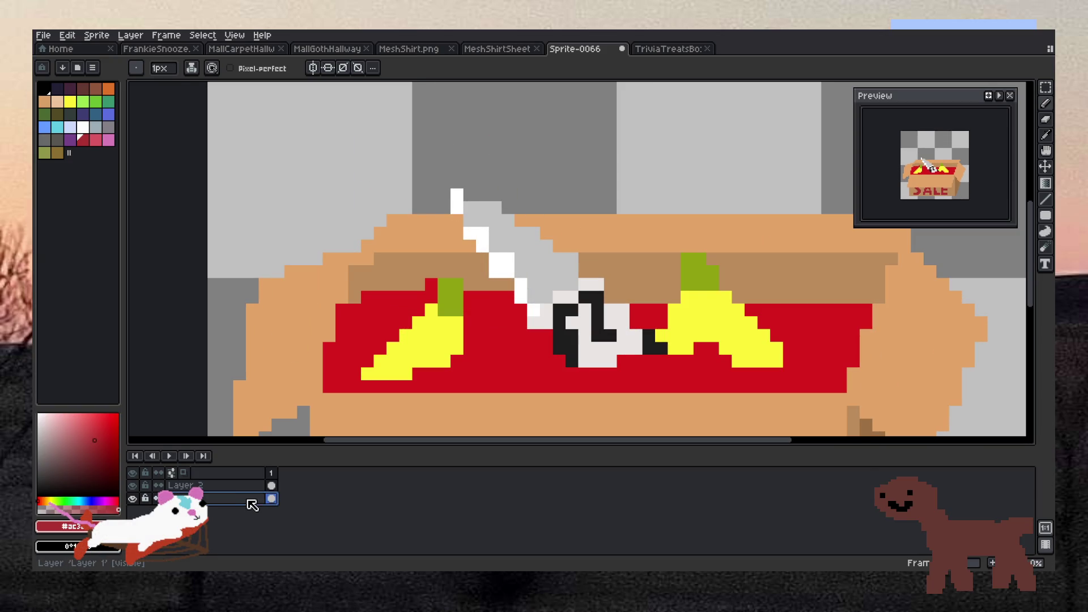
{"action": "key", "text": "i"}
{"action": "left_click", "coordinate": [589, 233]}
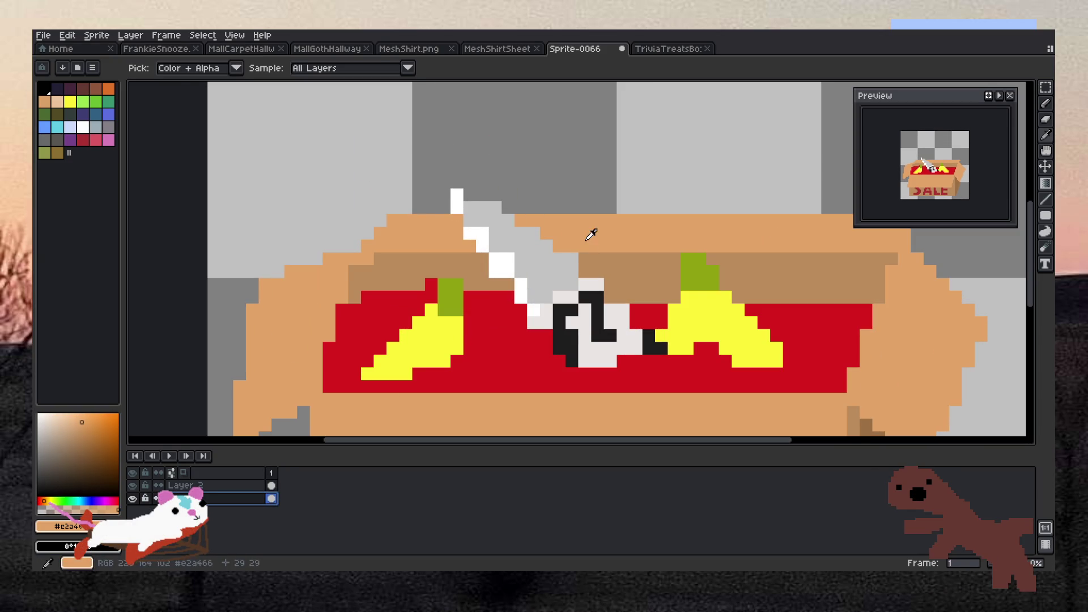
{"action": "key", "text": "b"}
{"action": "mouse_move", "coordinate": [547, 247]}
{"action": "left_mouse_down"}
{"action": "mouse_move", "coordinate": [493, 246]}
{"action": "mouse_move", "coordinate": [510, 221]}
{"action": "mouse_move", "coordinate": [526, 232]}
{"action": "mouse_move", "coordinate": [453, 208]}
{"action": "mouse_move", "coordinate": [456, 195]}
{"action": "left_mouse_up"}
{"action": "left_click", "coordinate": [482, 245]}
{"action": "key", "text": "e"}
{"action": "key", "text": "i"}
{"action": "left_click", "coordinate": [618, 283]}
{"action": "key", "text": "b"}
{"action": "mouse_move", "coordinate": [595, 284]}
{"action": "left_mouse_down"}
{"action": "mouse_move", "coordinate": [490, 274]}
{"action": "mouse_move", "coordinate": [575, 271]}
{"action": "mouse_move", "coordinate": [490, 258]}
{"action": "left_mouse_up"}
- Flood-fill the bananas, banana stem and black knife handle with the contents' red
{"action": "key", "text": "i"}
{"action": "left_click", "coordinate": [499, 329]}
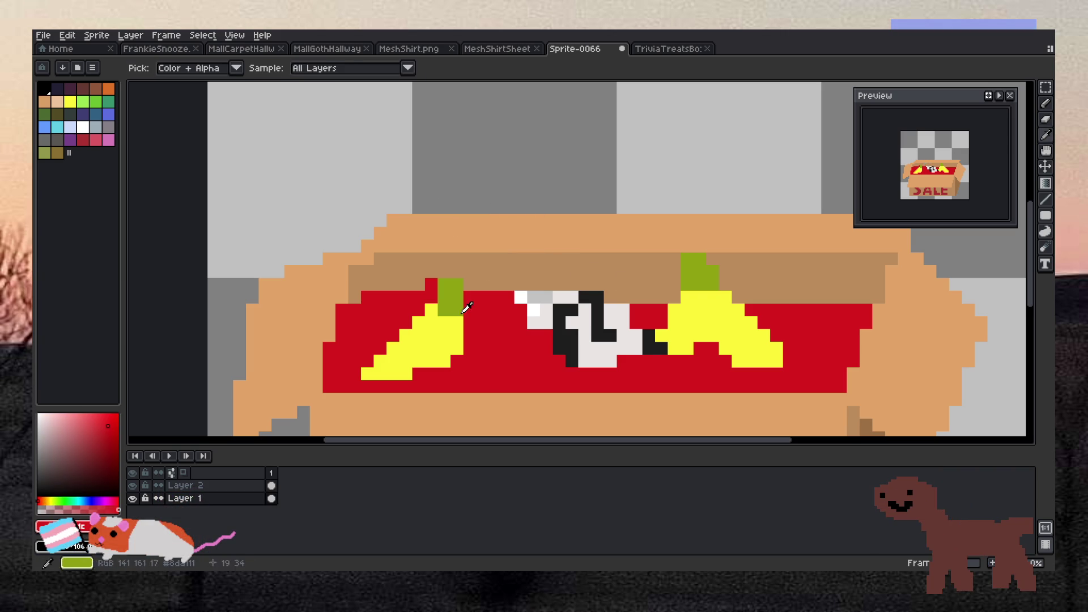
{"action": "key", "text": "g"}
{"action": "left_click", "coordinate": [450, 298]}
{"action": "left_click", "coordinate": [408, 348]}
{"action": "left_click", "coordinate": [700, 336]}
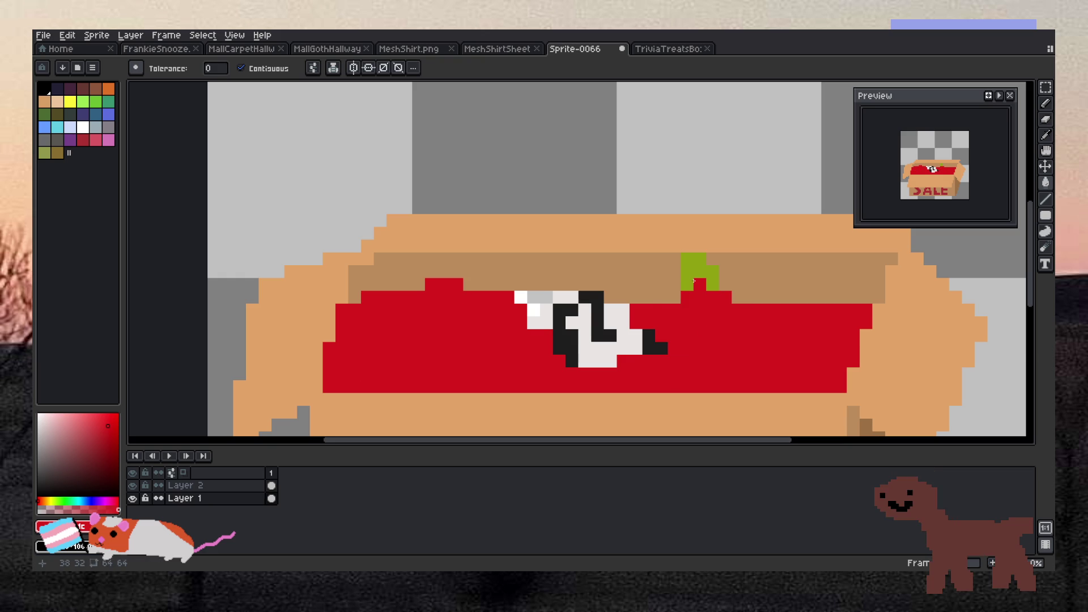
{"action": "left_click", "coordinate": [612, 338]}
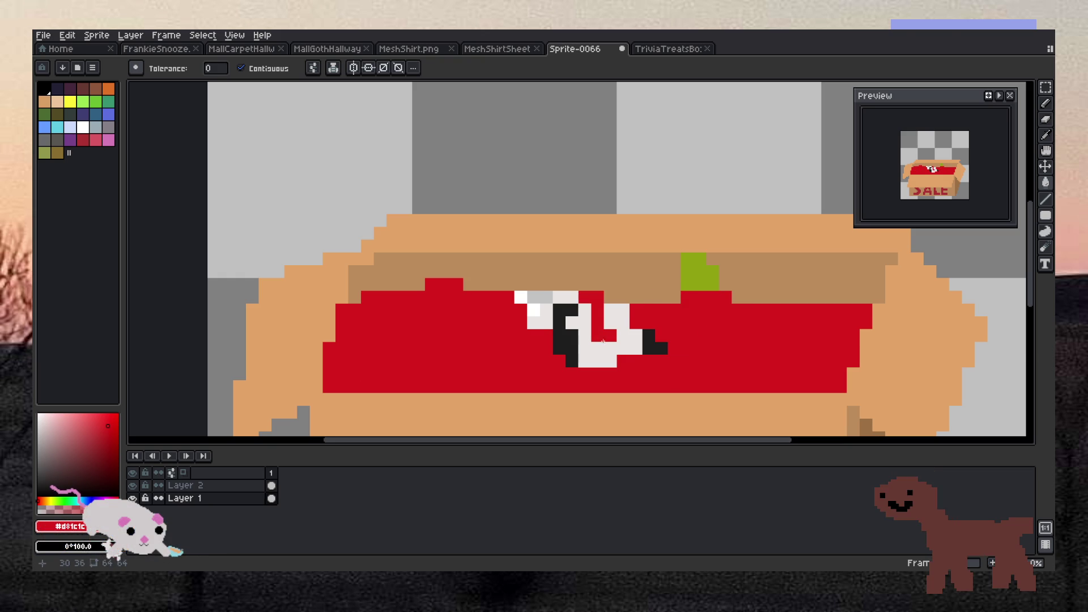
{"action": "left_click", "coordinate": [617, 297]}
{"action": "key", "text": "ctrl+z"}
{"action": "left_click", "coordinate": [580, 356]}
{"action": "left_click", "coordinate": [572, 357]}
{"action": "left_click", "coordinate": [661, 348]}
{"action": "left_click", "coordinate": [649, 340]}
- Cover the green stem with the brown band colour and paint leftover white pixels red
{"action": "key", "text": "i"}
{"action": "left_click", "coordinate": [743, 282]}
{"action": "key", "text": "b"}
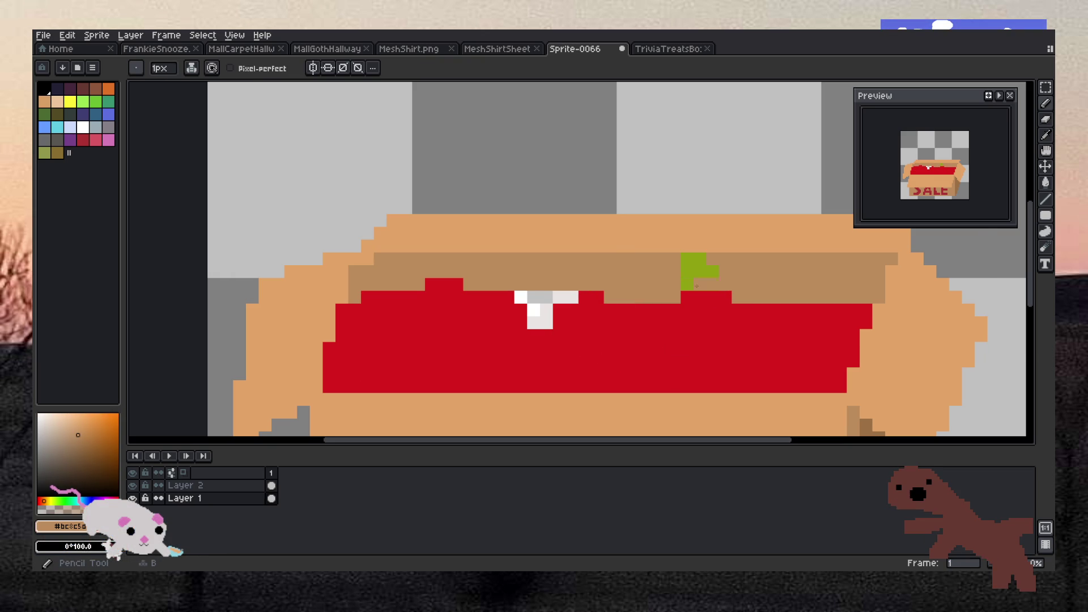
{"action": "left_click_drag", "start_coordinate": [712, 265], "coordinate": [646, 259]}
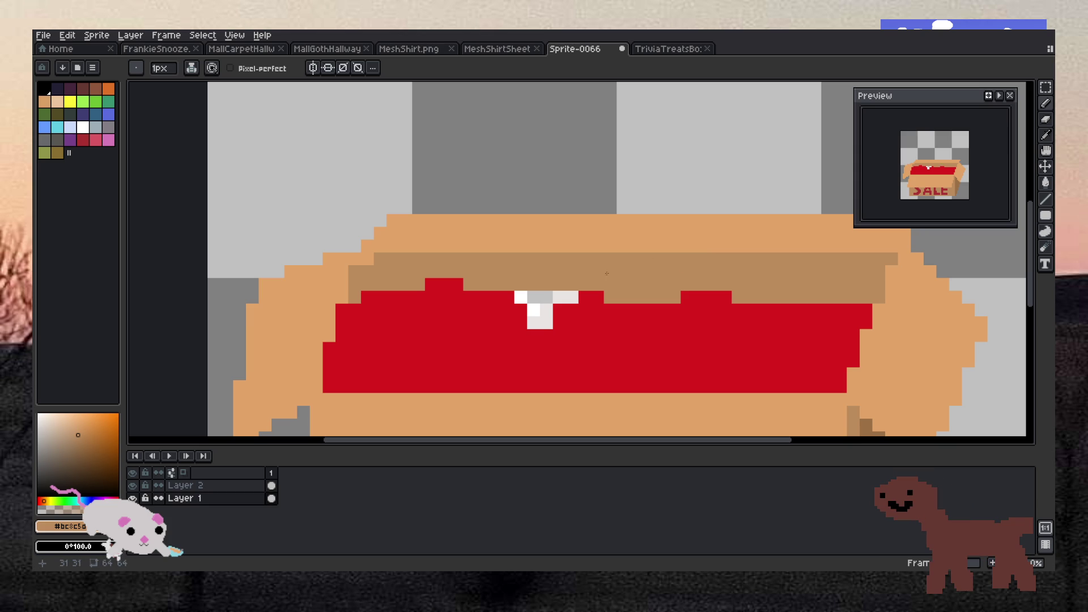
{"action": "left_click", "coordinate": [580, 333], "text": "alt"}
{"action": "mouse_move", "coordinate": [533, 323]}
{"action": "left_mouse_down"}
{"action": "mouse_move", "coordinate": [578, 295]}
{"action": "mouse_move", "coordinate": [516, 308]}
{"action": "left_mouse_up"}
- Select green and test a fill on the box front, then undo it
{"action": "scroll", "coordinate": [492, 273], "scroll_direction": "down", "scroll_amount": 5}
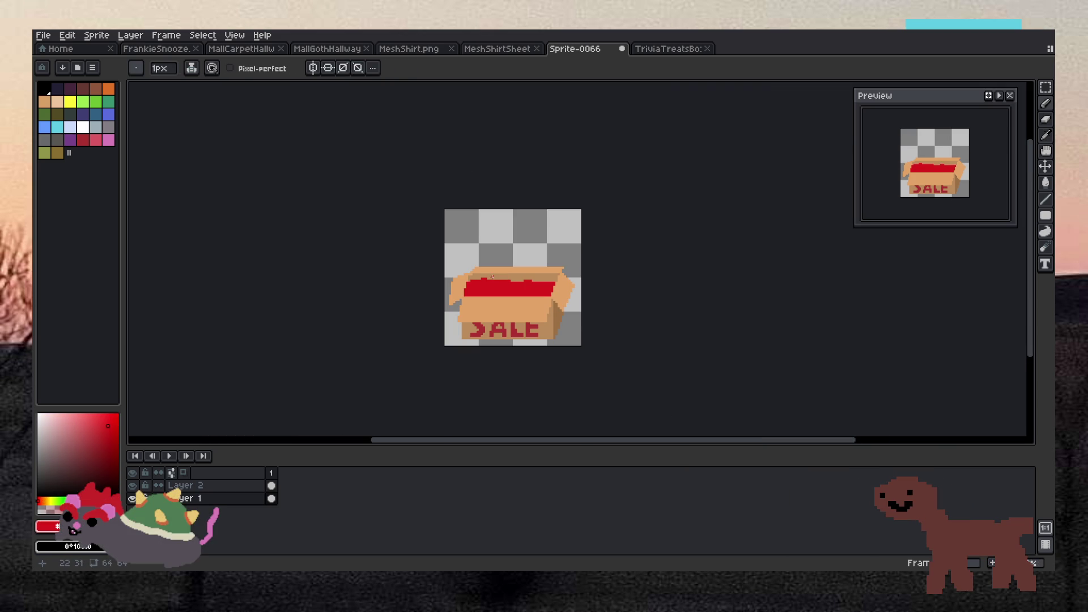
{"action": "scroll", "coordinate": [492, 284], "scroll_direction": "up", "scroll_amount": 6}
{"action": "scroll", "coordinate": [509, 356], "scroll_direction": "down", "scroll_amount": 5}
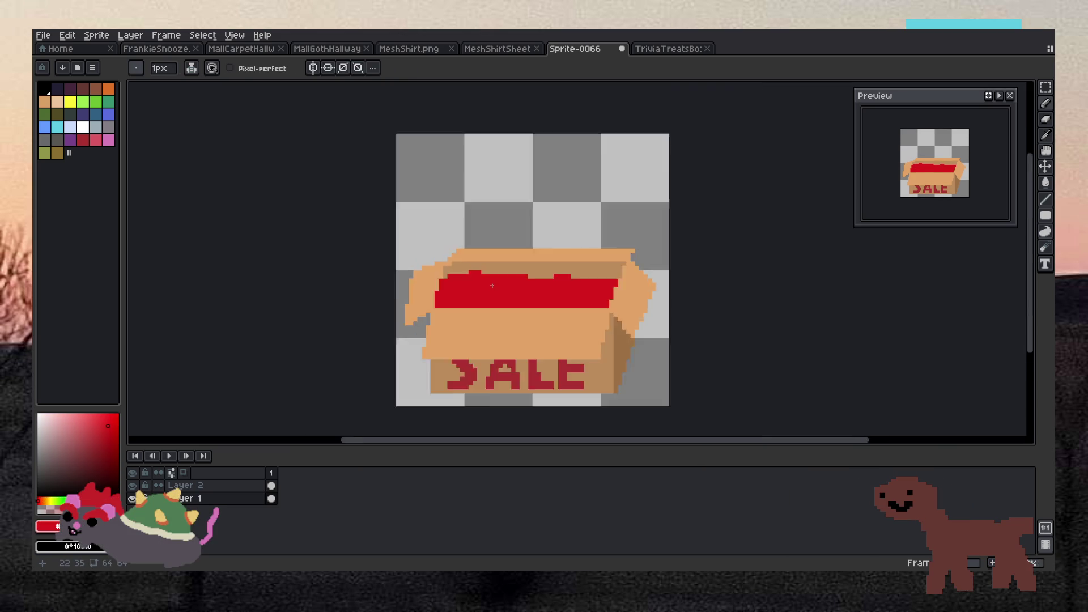
{"action": "scroll", "coordinate": [508, 356], "scroll_direction": "up", "scroll_amount": 4}
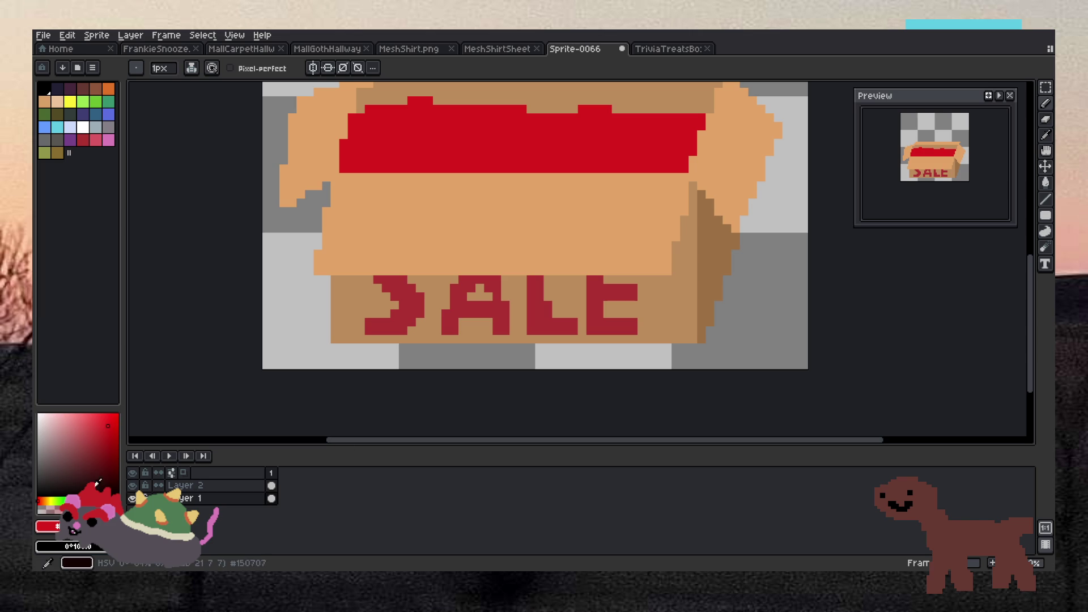
{"action": "left_click", "coordinate": [63, 499]}
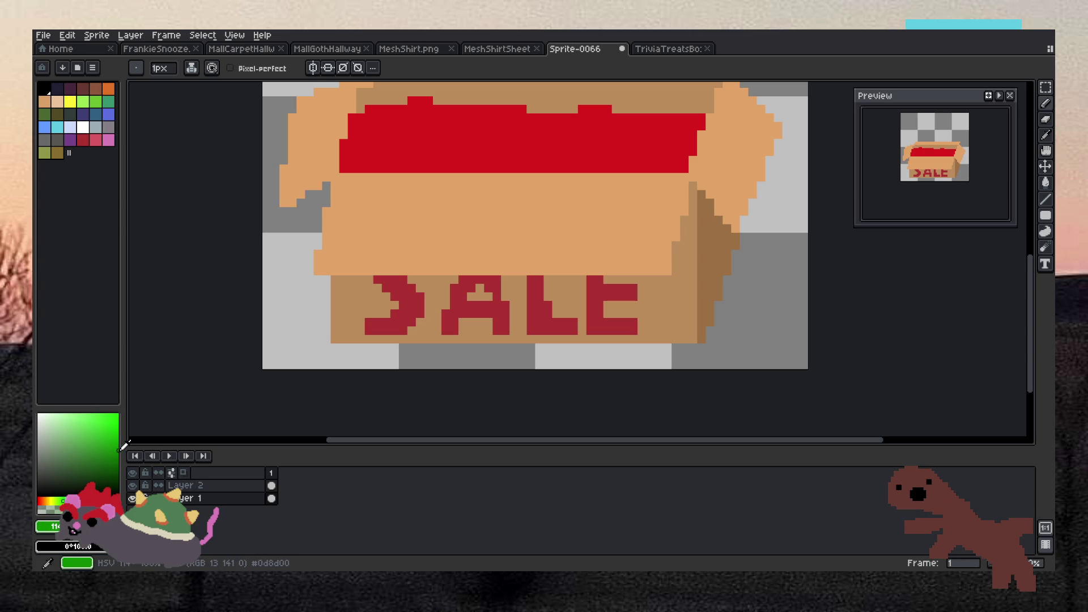
{"action": "key", "text": "g"}
{"action": "left_click", "coordinate": [396, 337]}
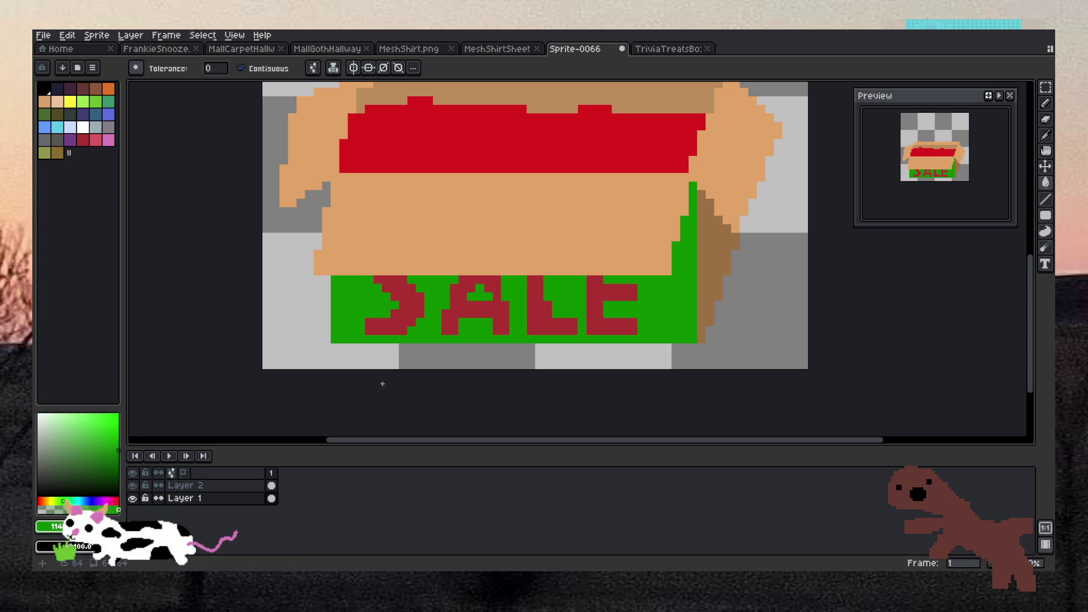
{"action": "key", "text": "ctrl+z"}
- On Layer 2, fill the S, A, L and E letters green
{"action": "left_click", "coordinate": [260, 484]}
{"action": "left_click", "coordinate": [411, 323]}
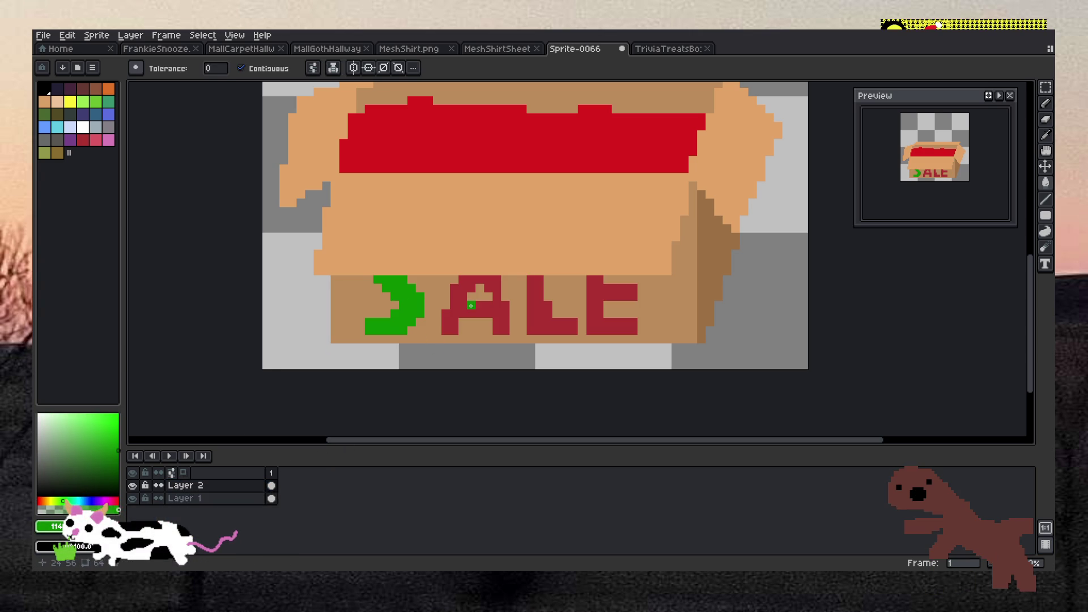
{"action": "left_click", "coordinate": [466, 306]}
{"action": "left_click", "coordinate": [540, 305]}
{"action": "left_click", "coordinate": [600, 301]}
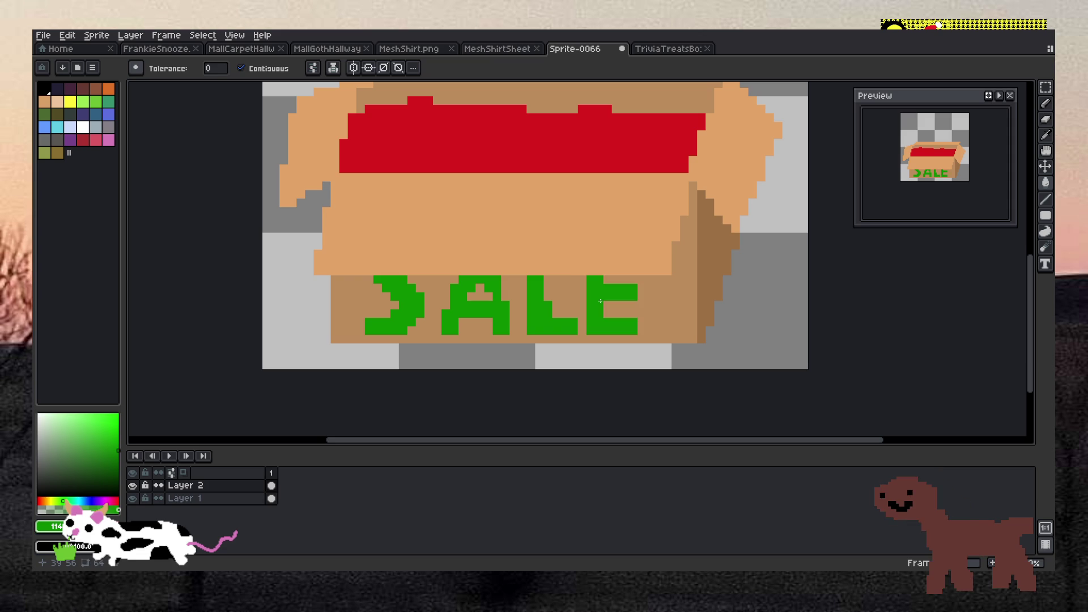
- Refill all four SALE letters with a brighter green
{"action": "left_click", "coordinate": [106, 458]}
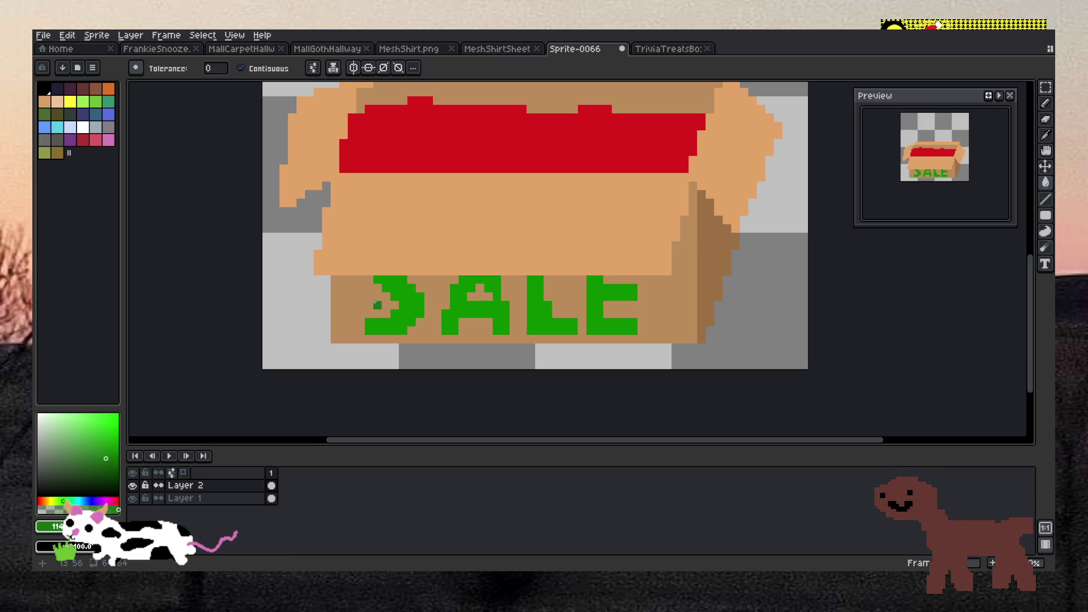
{"action": "left_click", "coordinate": [96, 420]}
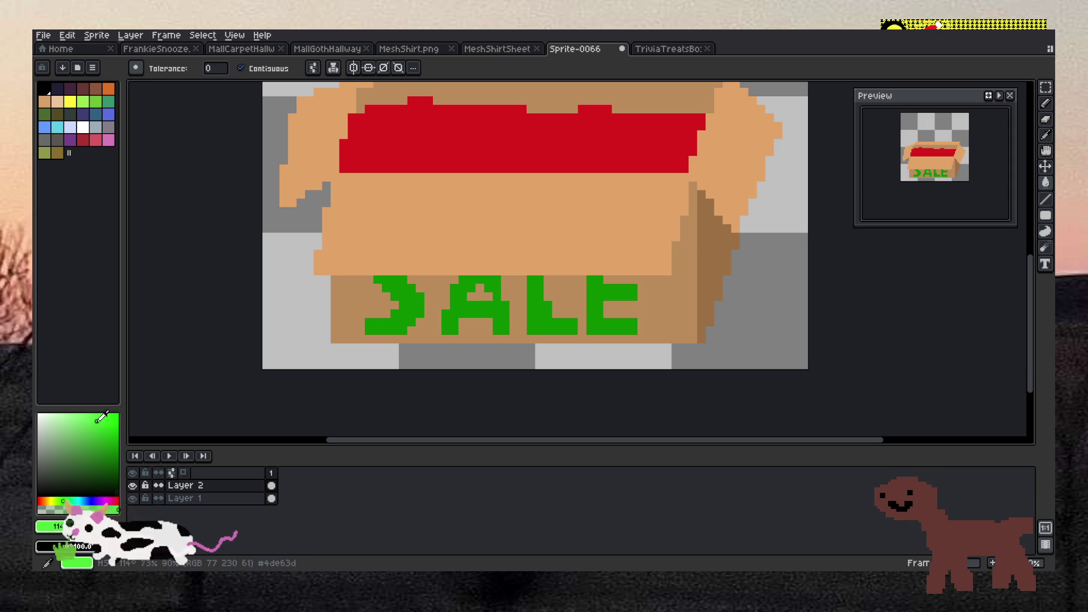
{"action": "left_click", "coordinate": [408, 303]}
{"action": "left_click", "coordinate": [471, 304]}
{"action": "left_click", "coordinate": [531, 304]}
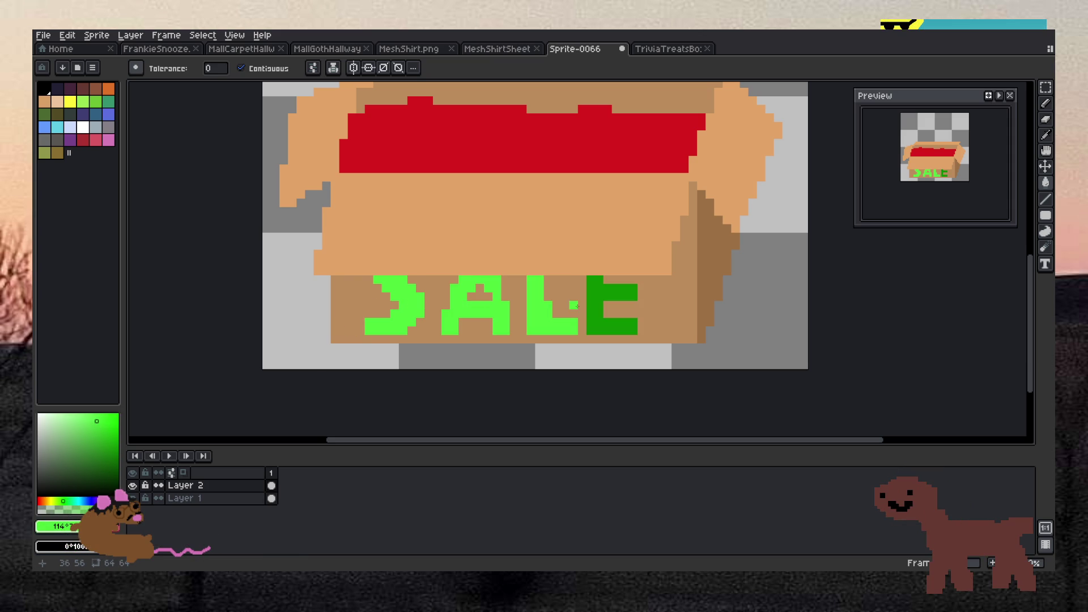
{"action": "left_click", "coordinate": [598, 298]}
- Fill the red box contents black on Layer 1
{"action": "left_click_drag", "start_coordinate": [527, 281], "coordinate": [533, 334]}
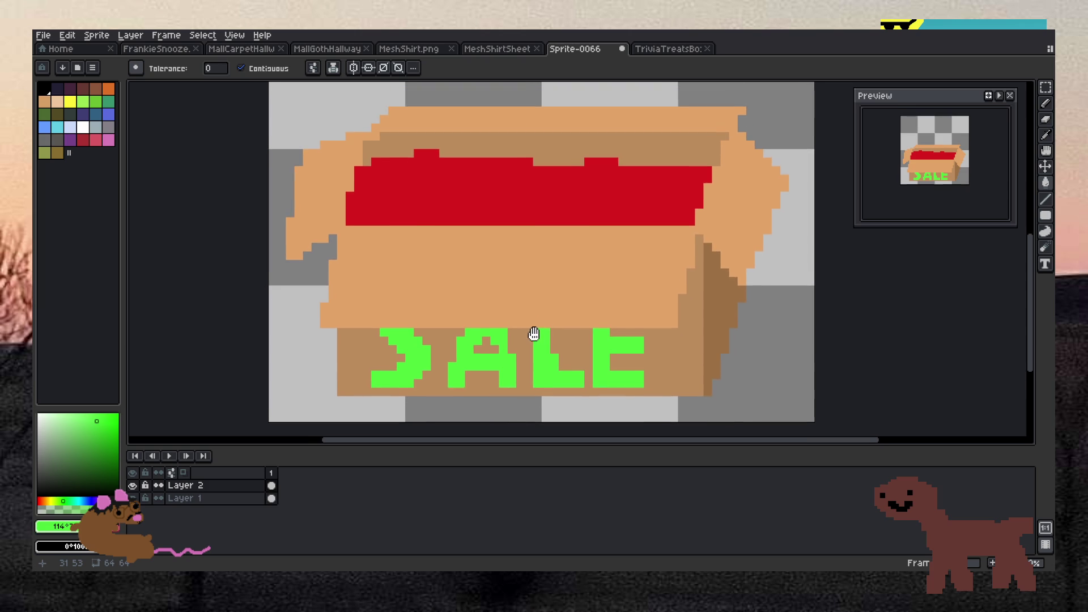
{"action": "left_click_drag", "start_coordinate": [476, 291], "coordinate": [484, 341]}
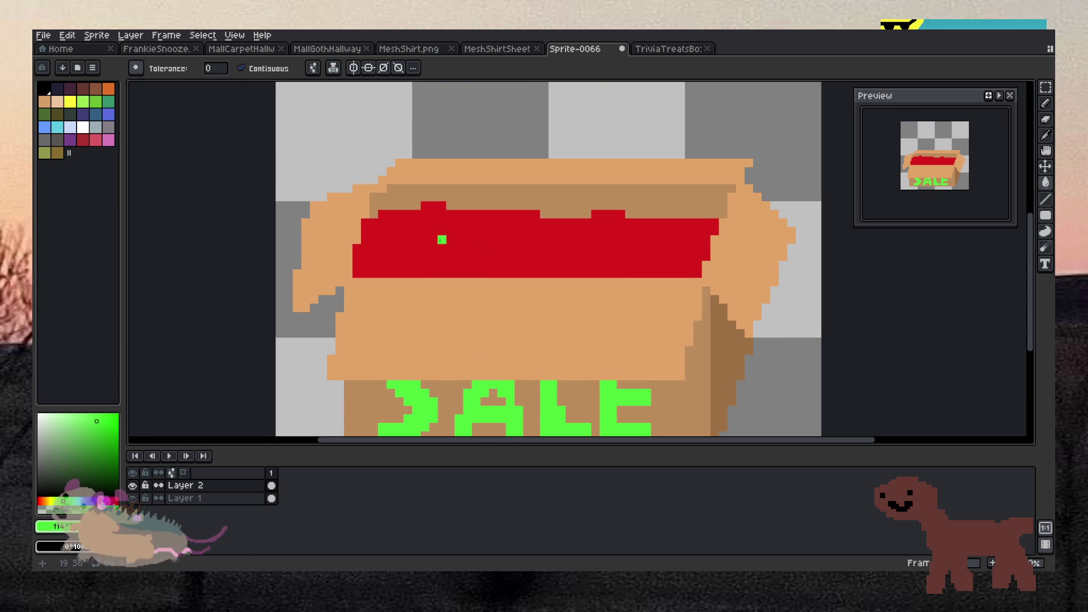
{"action": "key", "text": "x"}
{"action": "left_click", "coordinate": [553, 265]}
{"action": "key", "text": "ctrl+z"}
{"action": "left_click", "coordinate": [187, 497]}
{"action": "left_click", "coordinate": [479, 253]}
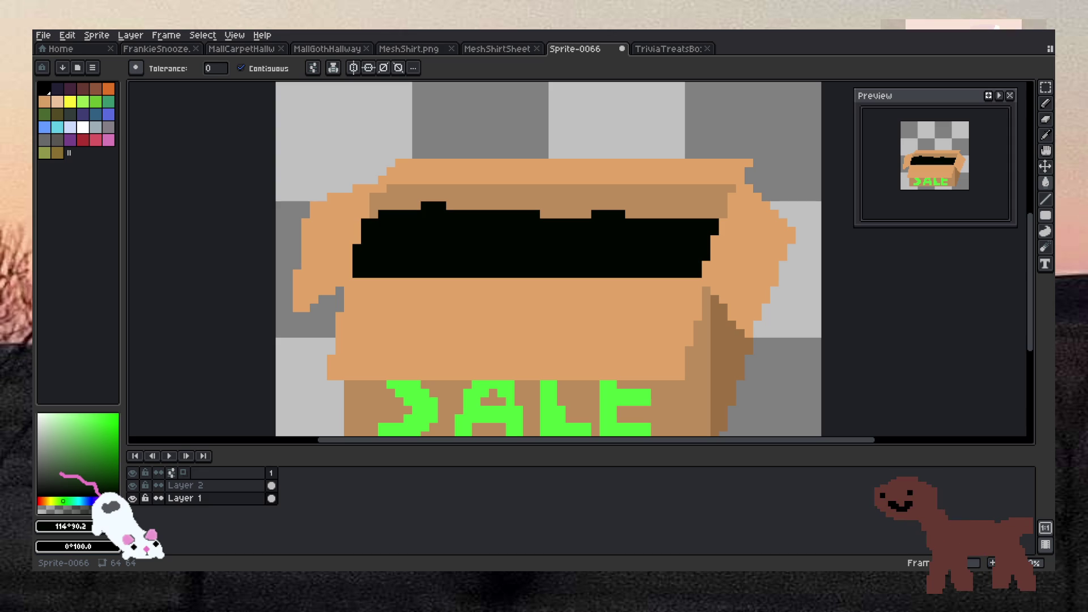
{"action": "scroll", "coordinate": [550, 224], "scroll_direction": "down", "scroll_amount": 2}
{"action": "scroll", "coordinate": [551, 224], "scroll_direction": "up", "scroll_amount": 1}
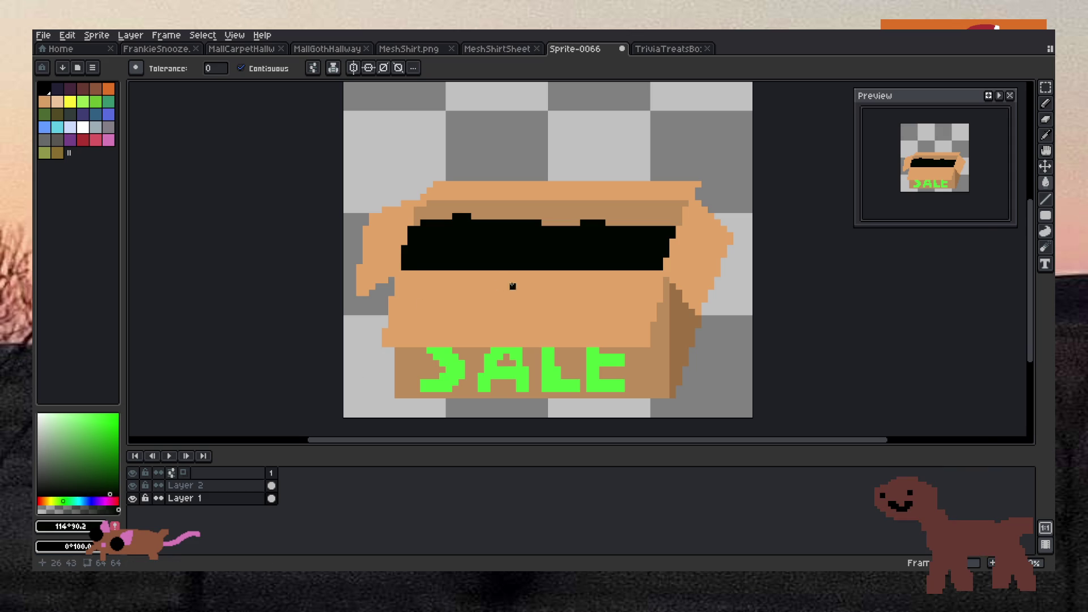
{"action": "scroll", "coordinate": [498, 285], "scroll_direction": "up", "scroll_amount": 1}
{"action": "key", "text": "b"}
{"action": "left_click", "coordinate": [527, 241], "text": "alt"}
{"action": "mouse_move", "coordinate": [444, 268]}
{"action": "left_mouse_down"}
{"action": "mouse_move", "coordinate": [430, 287]}
{"action": "mouse_move", "coordinate": [362, 286]}
{"action": "mouse_move", "coordinate": [432, 346]}
{"action": "mouse_move", "coordinate": [417, 363]}
{"action": "mouse_move", "coordinate": [351, 309]}
{"action": "left_mouse_up"}
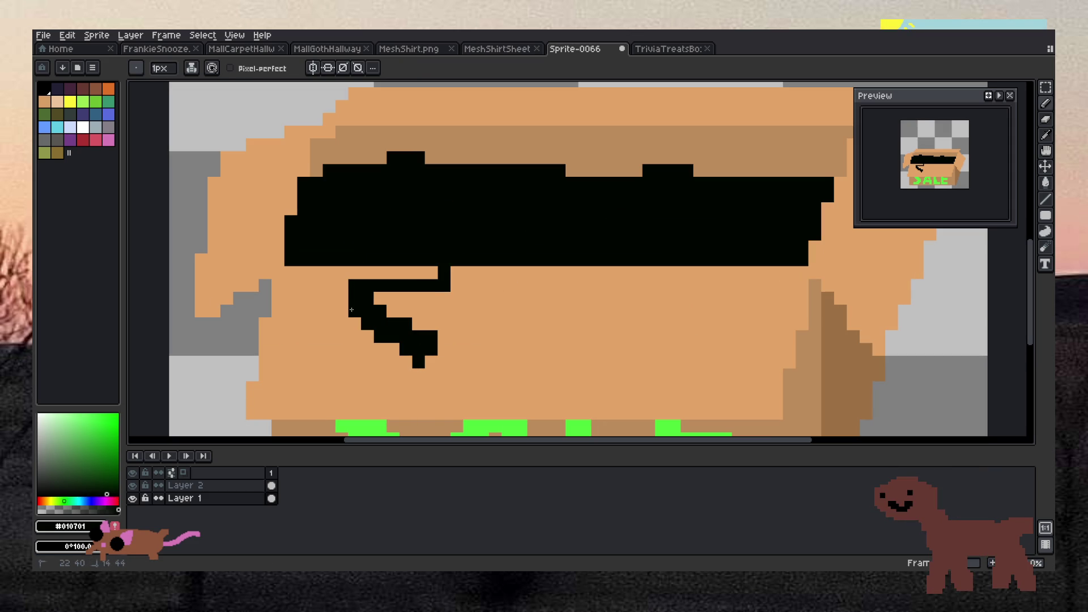
{"action": "mouse_move", "coordinate": [422, 344]}
{"action": "left_mouse_down"}
{"action": "mouse_move", "coordinate": [448, 386]}
{"action": "mouse_move", "coordinate": [527, 356]}
{"action": "mouse_move", "coordinate": [592, 373]}
{"action": "mouse_move", "coordinate": [691, 326]}
{"action": "mouse_move", "coordinate": [605, 307]}
{"action": "mouse_move", "coordinate": [621, 245]}
{"action": "left_mouse_up"}
{"action": "key", "text": "g"}
{"action": "left_click", "coordinate": [528, 310]}
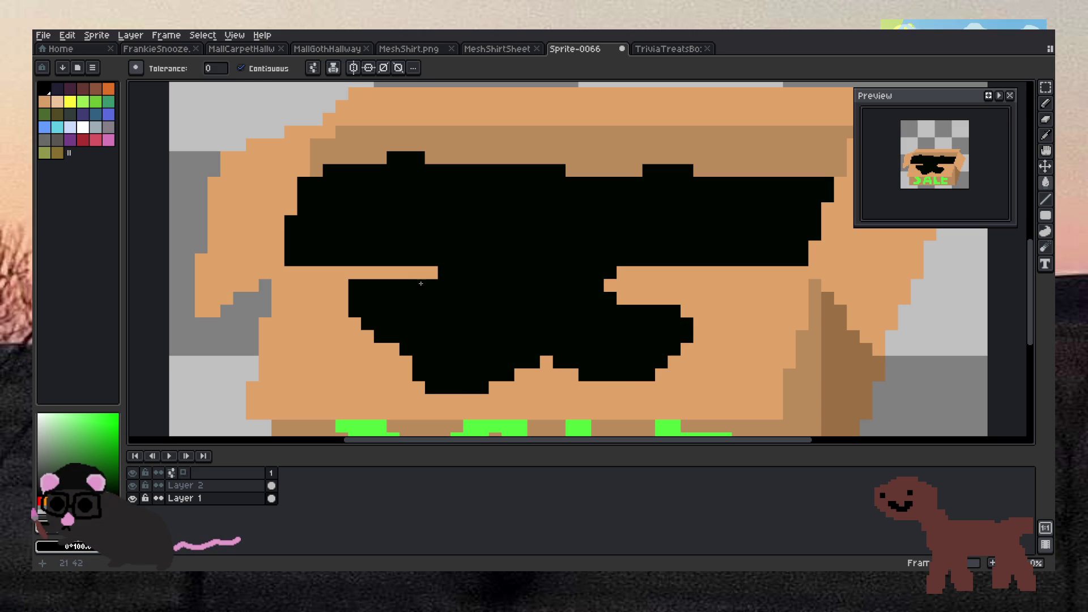
{"action": "key", "text": "b"}
{"action": "left_click_drag", "start_coordinate": [391, 272], "coordinate": [455, 269]}
{"action": "left_click_drag", "start_coordinate": [610, 285], "coordinate": [623, 273]}
{"action": "left_click_drag", "start_coordinate": [533, 374], "coordinate": [494, 387]}
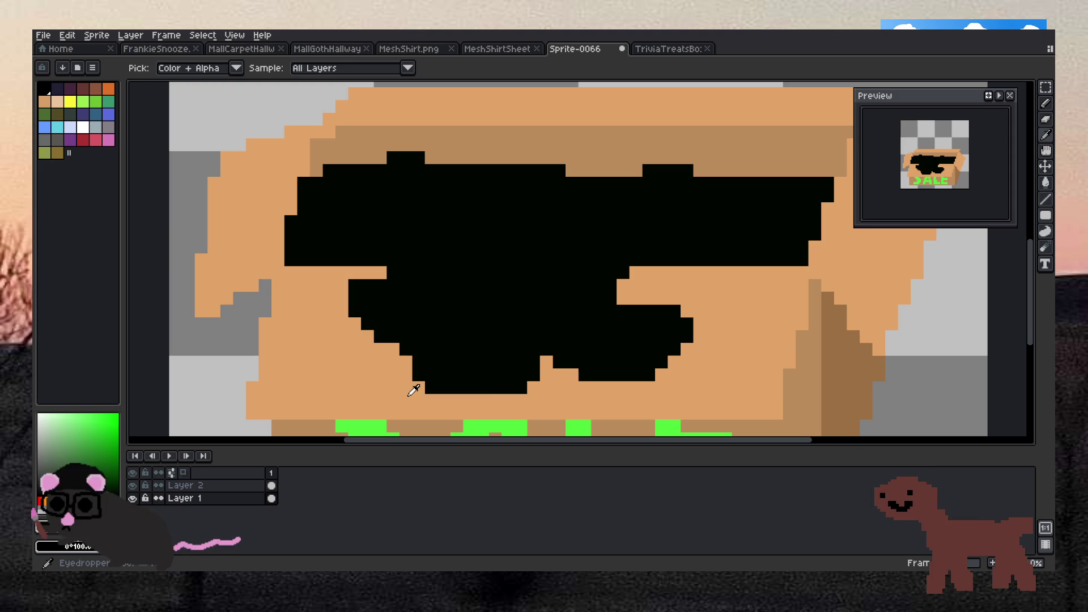
{"action": "left_click", "coordinate": [410, 387], "text": "alt"}
{"action": "mouse_move", "coordinate": [419, 375]}
{"action": "left_mouse_down"}
{"action": "mouse_move", "coordinate": [496, 388]}
{"action": "mouse_move", "coordinate": [457, 374]}
{"action": "mouse_move", "coordinate": [534, 361]}
{"action": "mouse_move", "coordinate": [495, 374]}
{"action": "left_mouse_up"}
{"action": "left_click", "coordinate": [420, 345]}
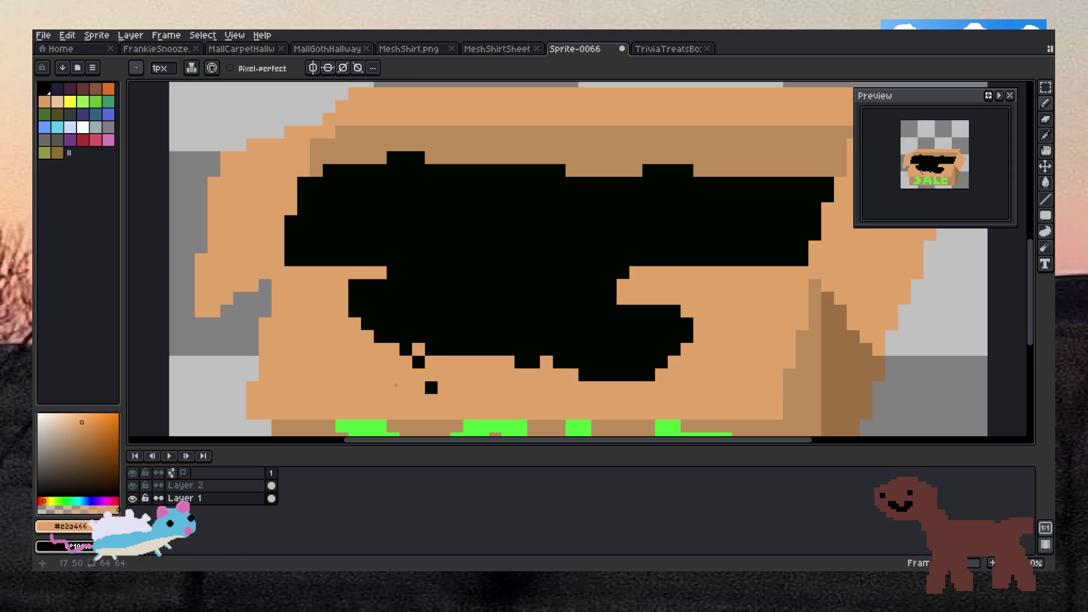
{"action": "left_click", "coordinate": [431, 387]}
{"action": "left_click", "coordinate": [418, 361]}
{"action": "left_click_drag", "start_coordinate": [413, 353], "coordinate": [485, 350]}
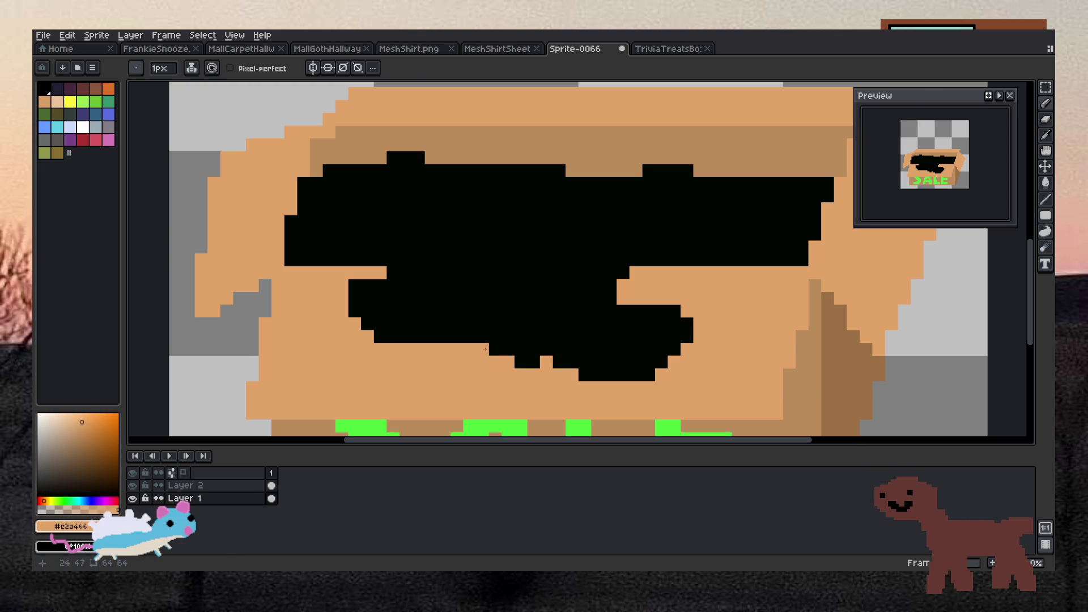
{"action": "key", "text": "ctrl+z"}
{"action": "key", "text": "ctrl+z"}
{"action": "key", "text": "ctrl+z"}
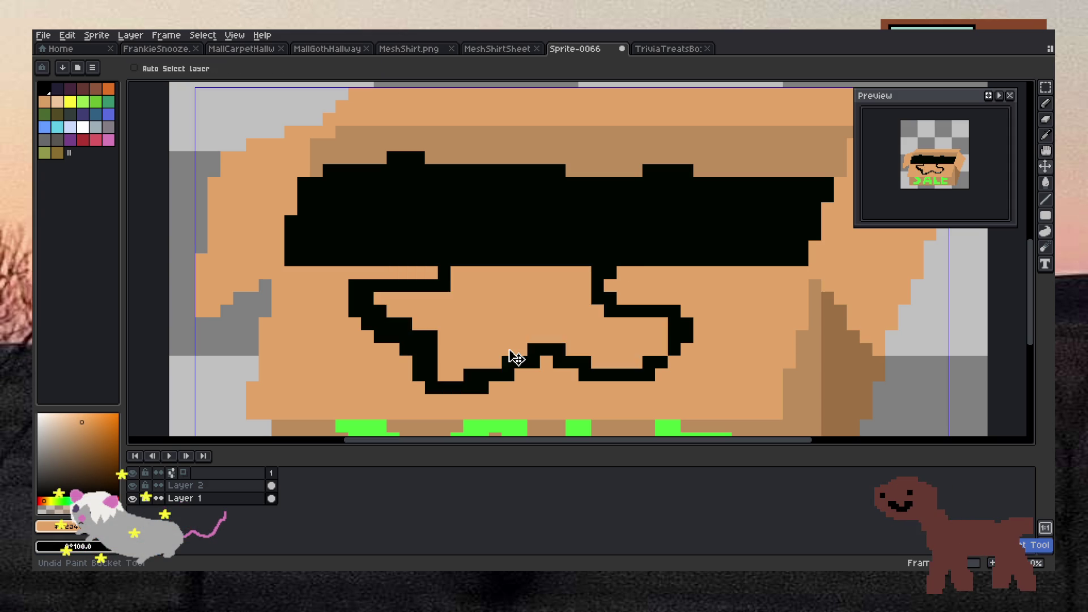
{"action": "scroll", "coordinate": [507, 338], "scroll_direction": "down", "scroll_amount": 5}
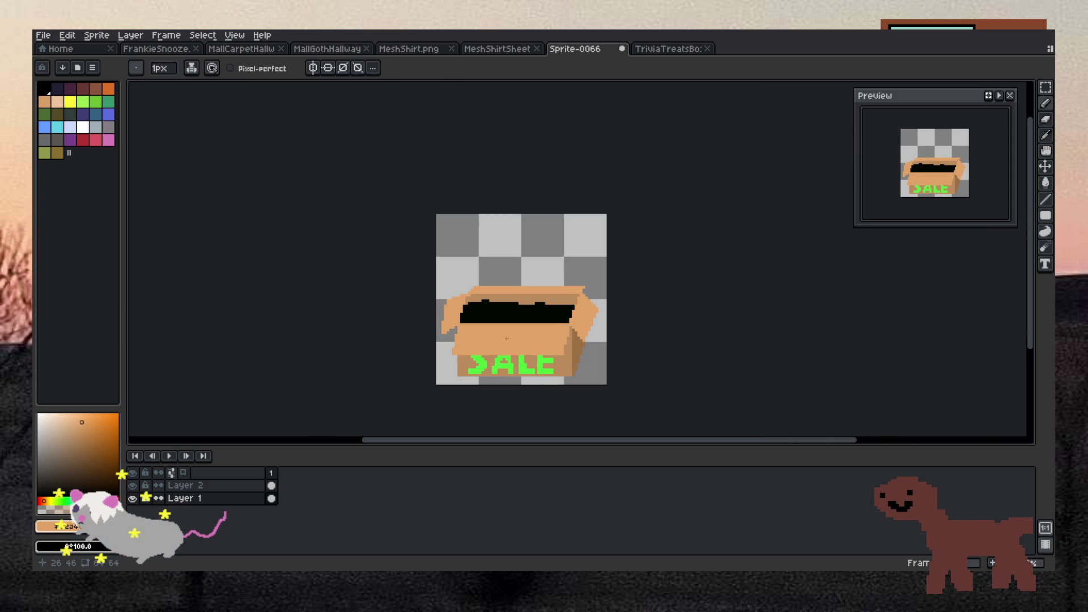
- Sample the box's darker tan and pencil over the black bump at the opening's edge
{"action": "scroll", "coordinate": [506, 339], "scroll_direction": "up", "scroll_amount": 4}
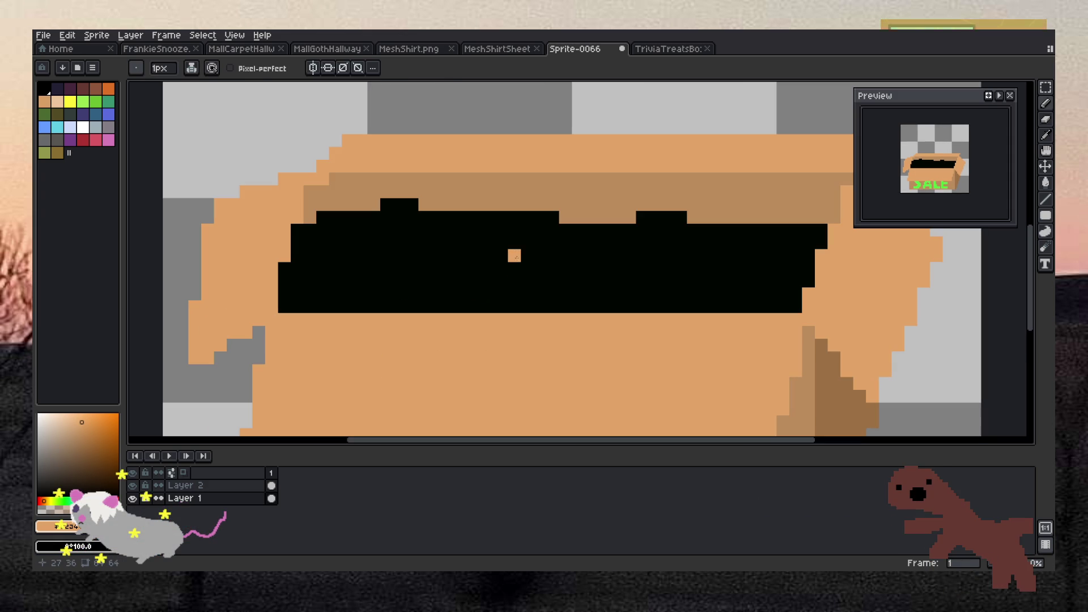
{"action": "key", "text": "alt"}
{"action": "left_click", "coordinate": [433, 193]}
{"action": "left_click_drag", "start_coordinate": [412, 204], "coordinate": [386, 204]}
{"action": "scroll", "coordinate": [419, 179], "scroll_direction": "down", "scroll_amount": 4}
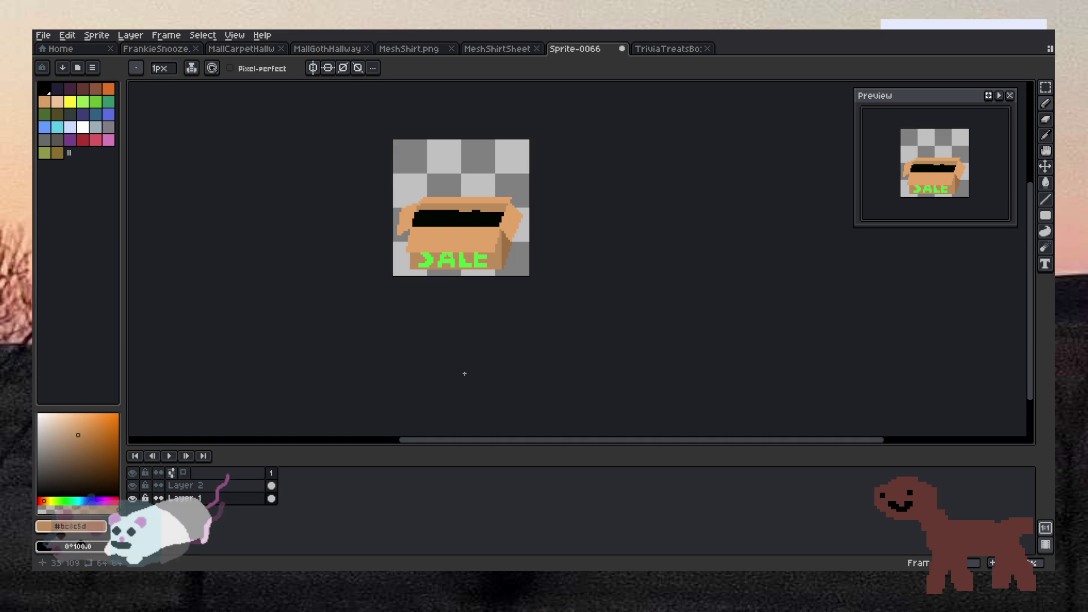
{"action": "scroll", "coordinate": [456, 231], "scroll_direction": "up", "scroll_amount": 5}
- Paint a stray black pixel at the box opening's edge brown
{"action": "left_click_drag", "start_coordinate": [338, 267], "coordinate": [373, 262]}
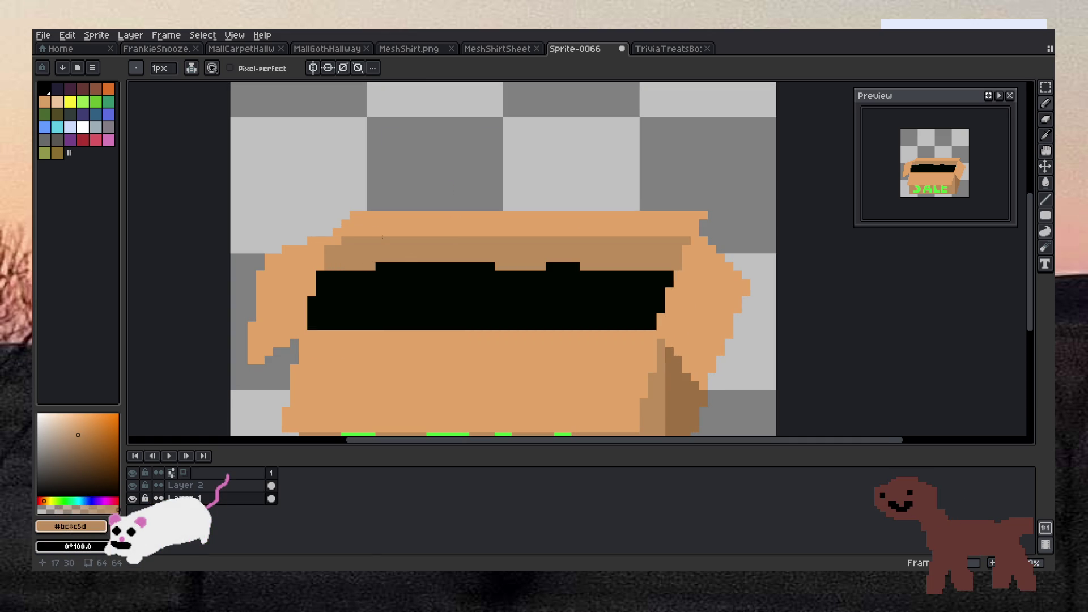
{"action": "scroll", "coordinate": [311, 266], "scroll_direction": "up", "scroll_amount": 2}
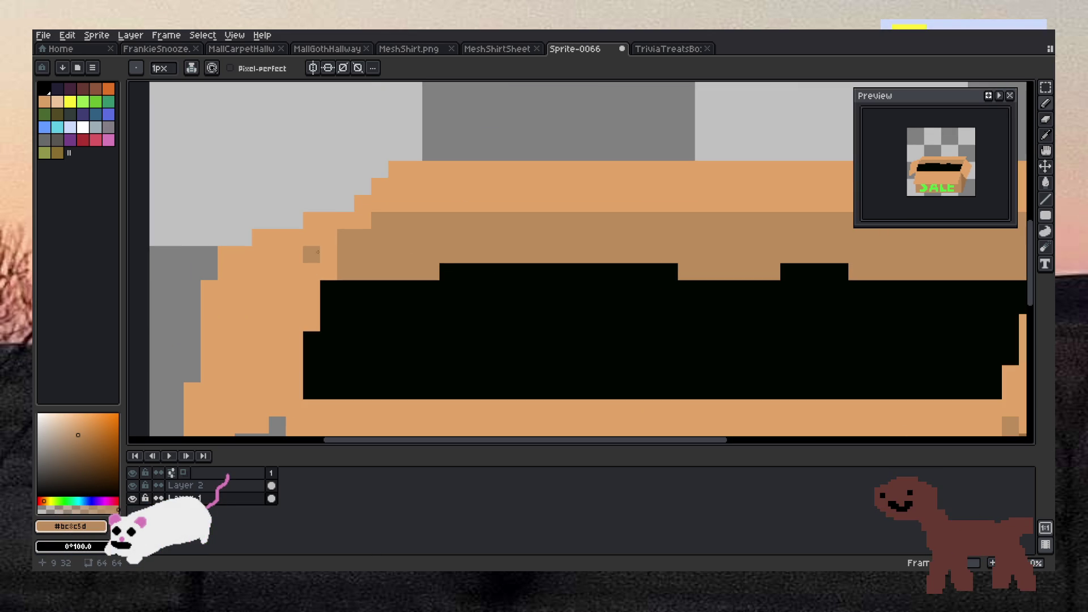
{"action": "scroll", "coordinate": [323, 252], "scroll_direction": "down", "scroll_amount": 4}
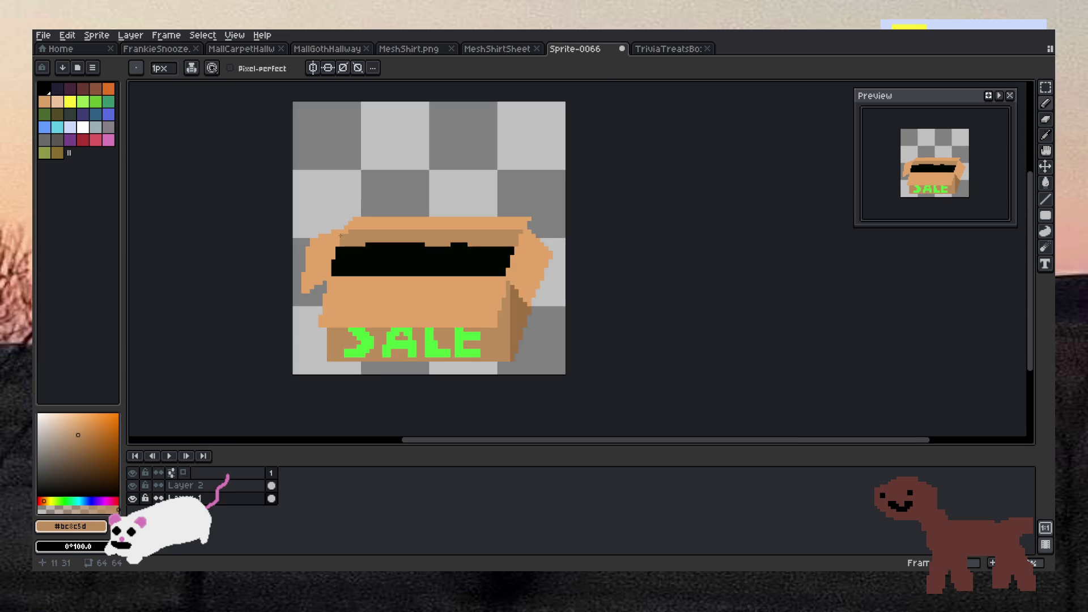
{"action": "scroll", "coordinate": [339, 234], "scroll_direction": "up", "scroll_amount": 2}
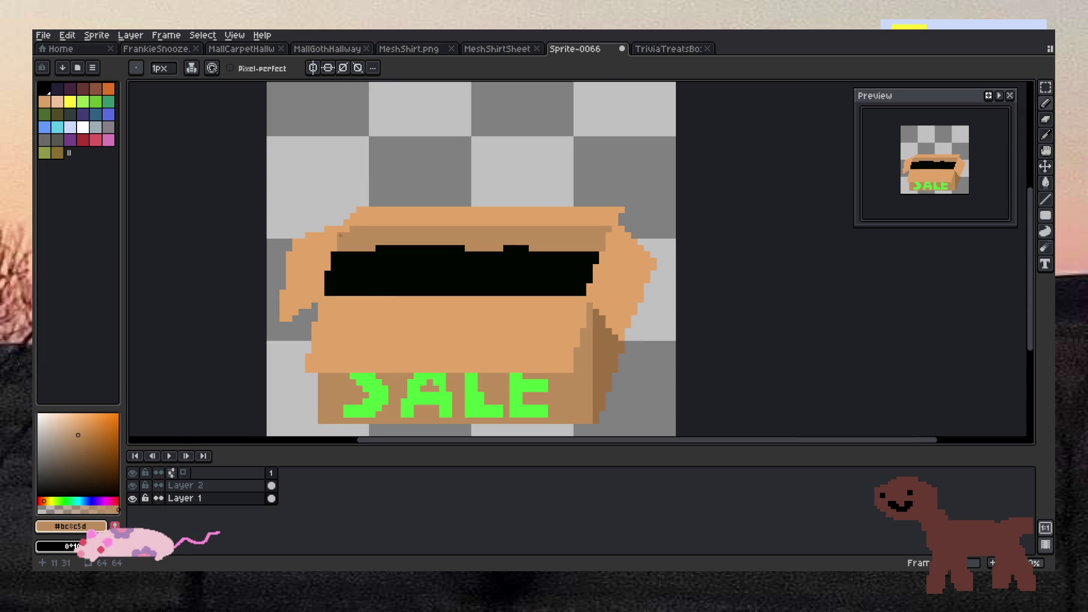
{"action": "scroll", "coordinate": [340, 234], "scroll_direction": "up", "scroll_amount": 2}
- Draw a trial red stroke inside the opening and undo it
{"action": "left_click", "coordinate": [83, 139]}
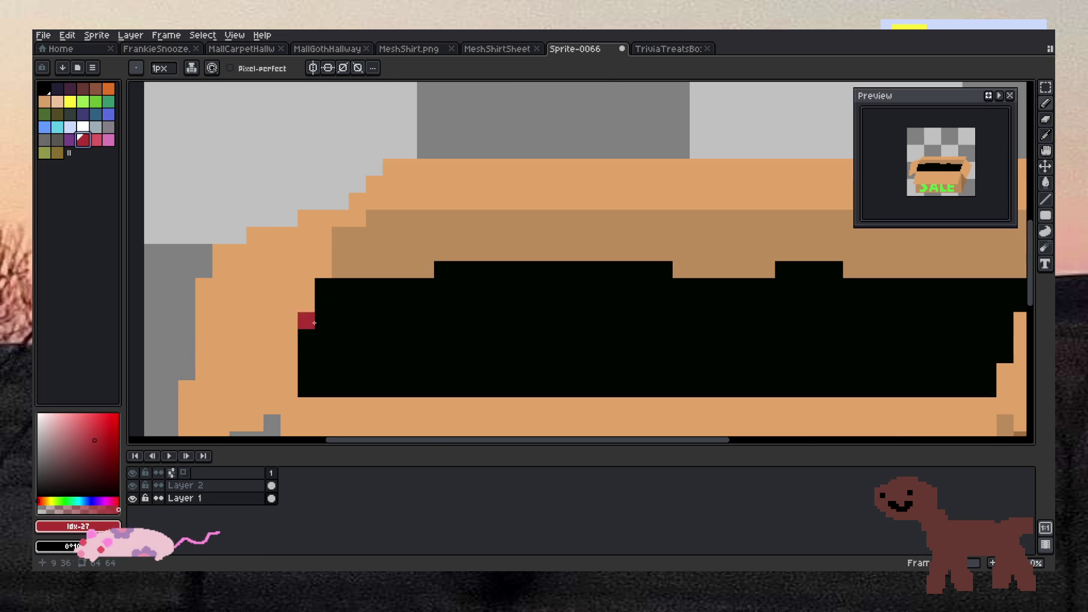
{"action": "mouse_move", "coordinate": [340, 372]}
{"action": "left_mouse_down"}
{"action": "mouse_move", "coordinate": [373, 358]}
{"action": "mouse_move", "coordinate": [391, 371]}
{"action": "left_mouse_up"}
{"action": "scroll", "coordinate": [433, 343], "scroll_direction": "right", "scroll_amount": 5}
{"action": "scroll", "coordinate": [434, 342], "scroll_direction": "down", "scroll_amount": 1}
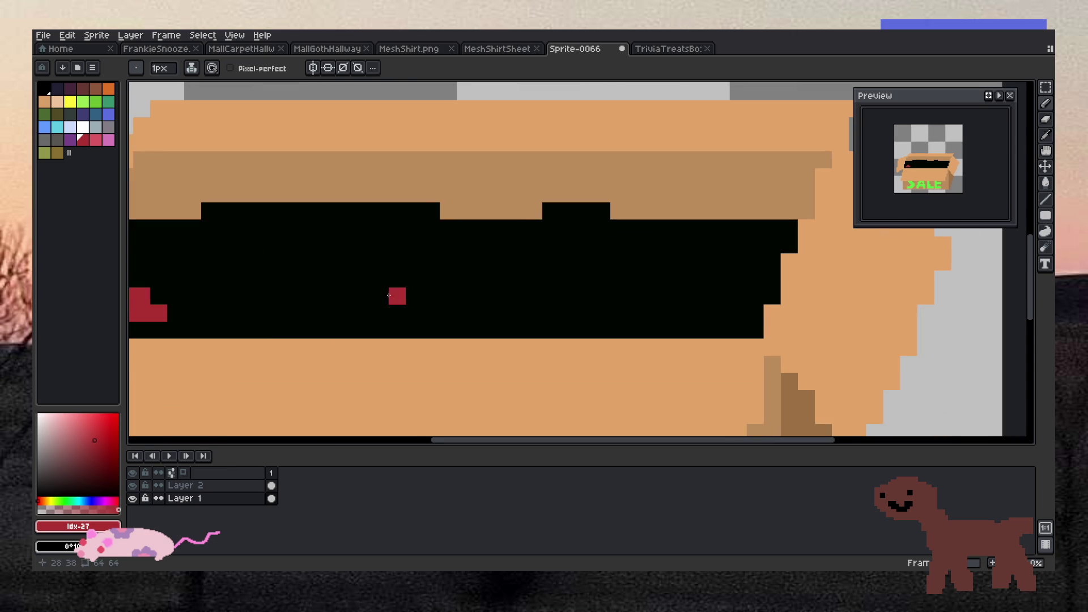
{"action": "key", "text": "ctrl+z"}
{"action": "key", "text": "ctrl+z"}
{"action": "left_click_drag", "start_coordinate": [267, 340], "coordinate": [278, 336]}
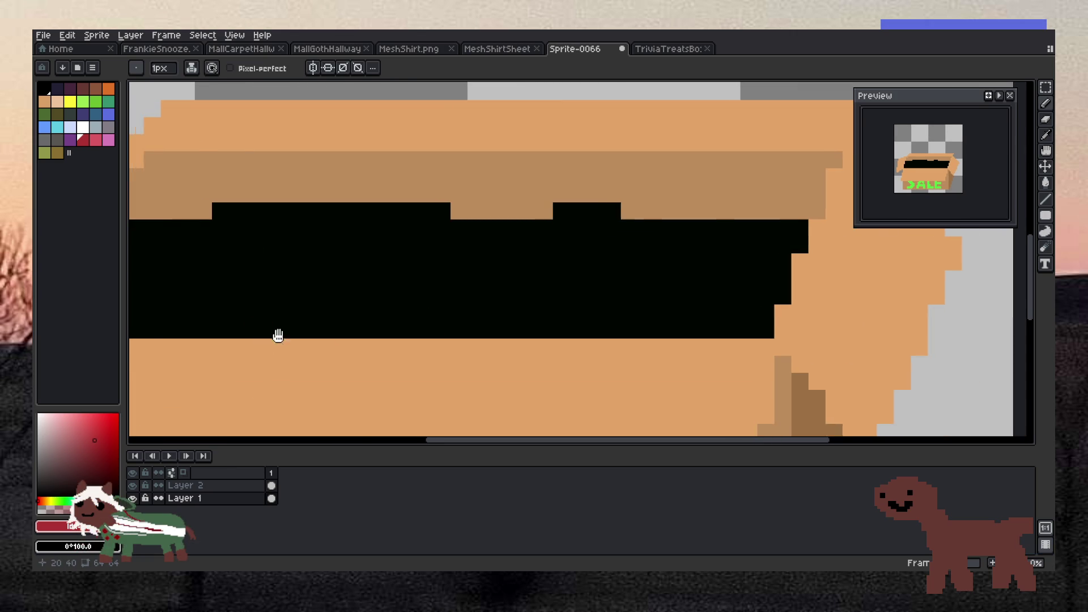
{"action": "scroll", "coordinate": [278, 335], "scroll_direction": "left", "scroll_amount": 3}
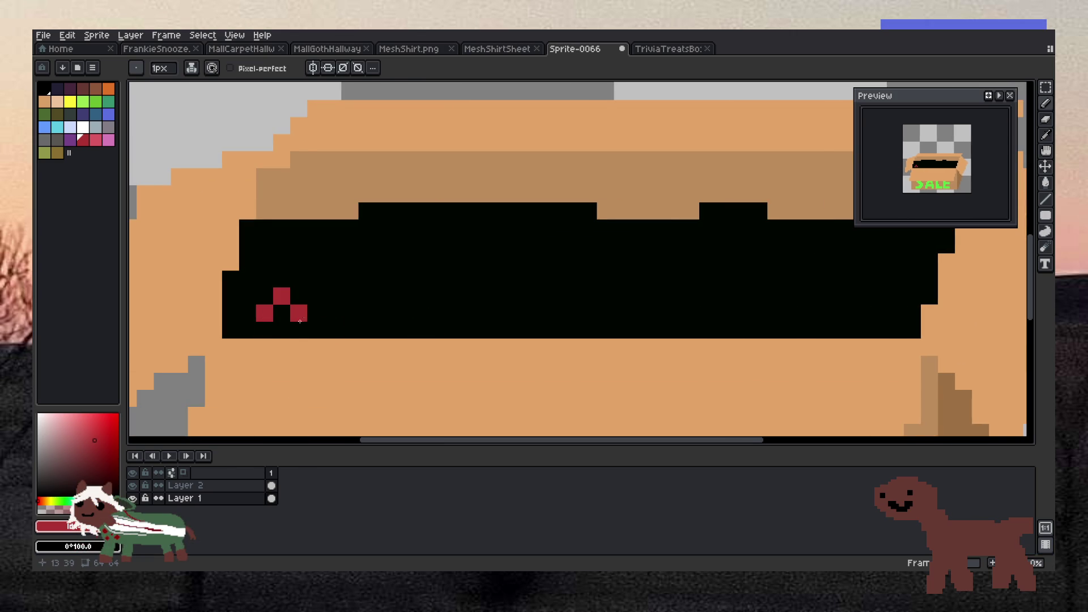
{"action": "left_click_drag", "start_coordinate": [587, 311], "coordinate": [369, 311]}
- Paint more red pixels inside the black opening, then undo the last stroke
{"action": "left_click", "coordinate": [618, 257]}
{"action": "mouse_move", "coordinate": [609, 294]}
{"action": "left_mouse_down"}
{"action": "mouse_move", "coordinate": [609, 311]}
{"action": "mouse_move", "coordinate": [621, 279]}
{"action": "left_mouse_up"}
{"action": "scroll", "coordinate": [622, 280], "scroll_direction": "down", "scroll_amount": 3}
{"action": "key", "text": "ctrl+z"}
{"action": "key", "text": "v"}
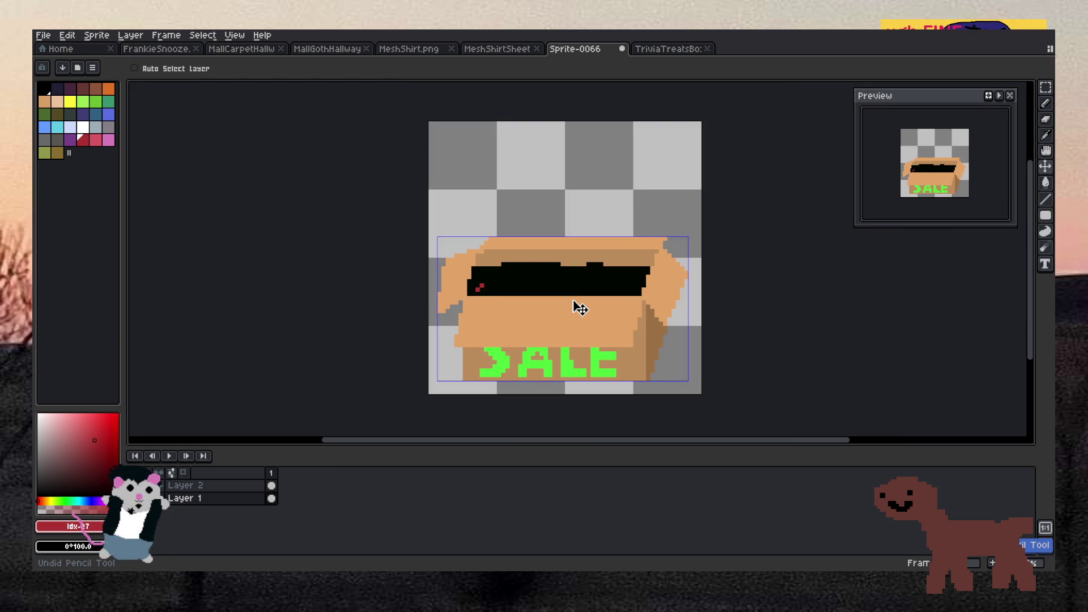
{"action": "key", "text": "b"}
{"action": "scroll", "coordinate": [573, 273], "scroll_direction": "up", "scroll_amount": 1}
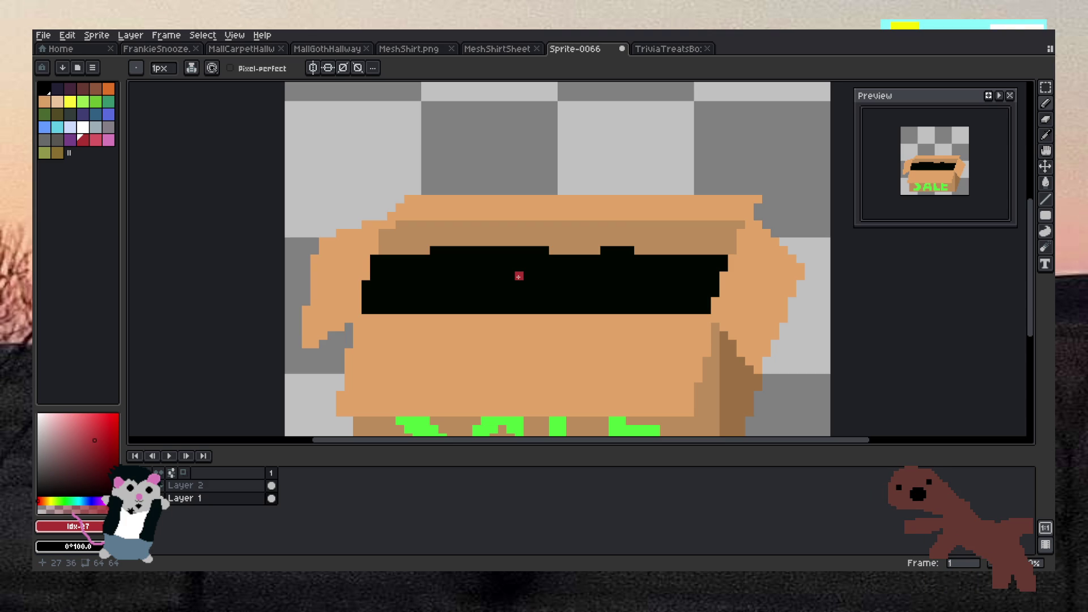
{"action": "scroll", "coordinate": [545, 275], "scroll_direction": "up", "scroll_amount": 1}
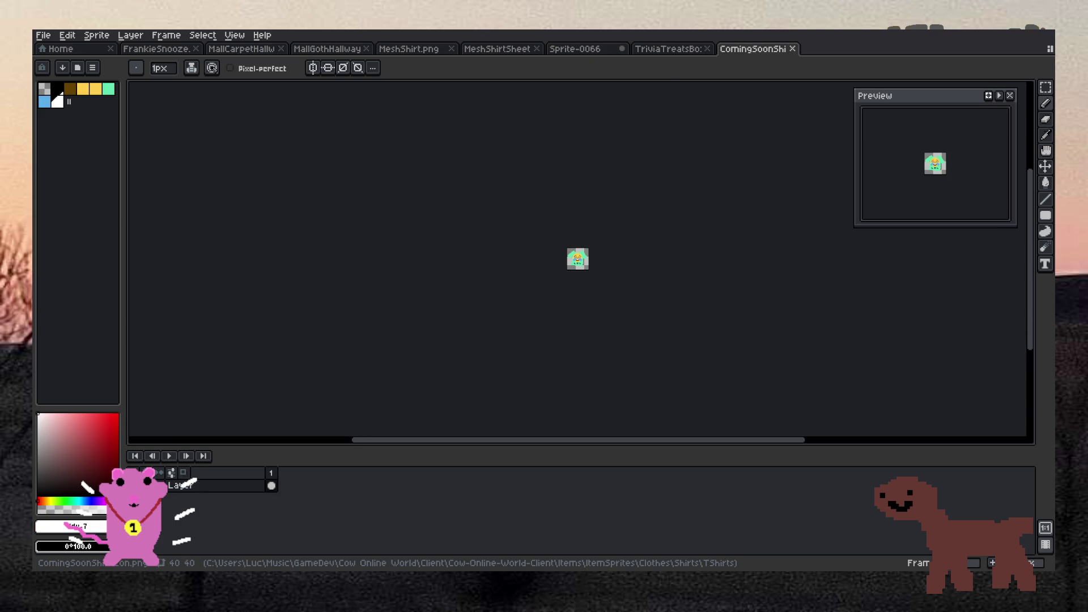
{"action": "scroll", "coordinate": [564, 301], "scroll_direction": "up", "scroll_amount": 5}
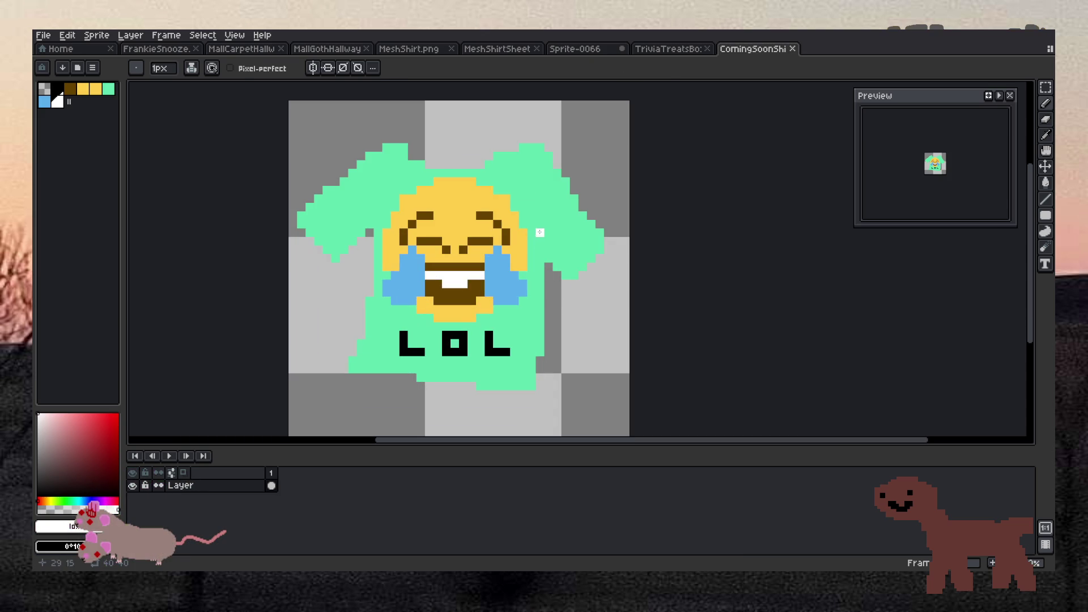
- Sample the LOL shirt's mint green and return to the SALE box sprite
{"action": "key", "text": "i"}
{"action": "left_click", "coordinate": [541, 218]}
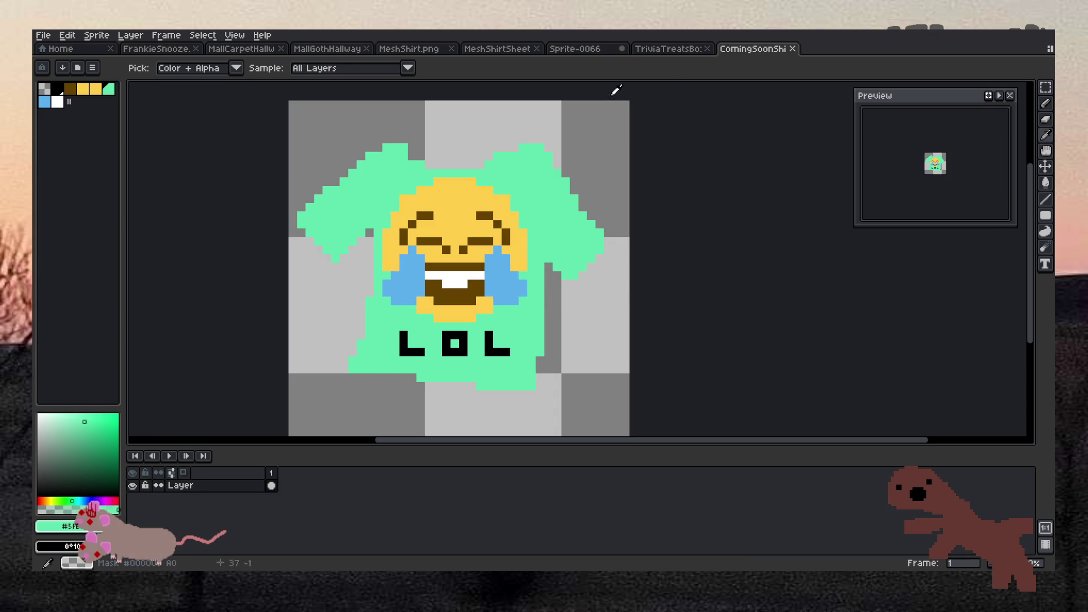
{"action": "left_click", "coordinate": [665, 50]}
{"action": "left_click", "coordinate": [589, 51]}
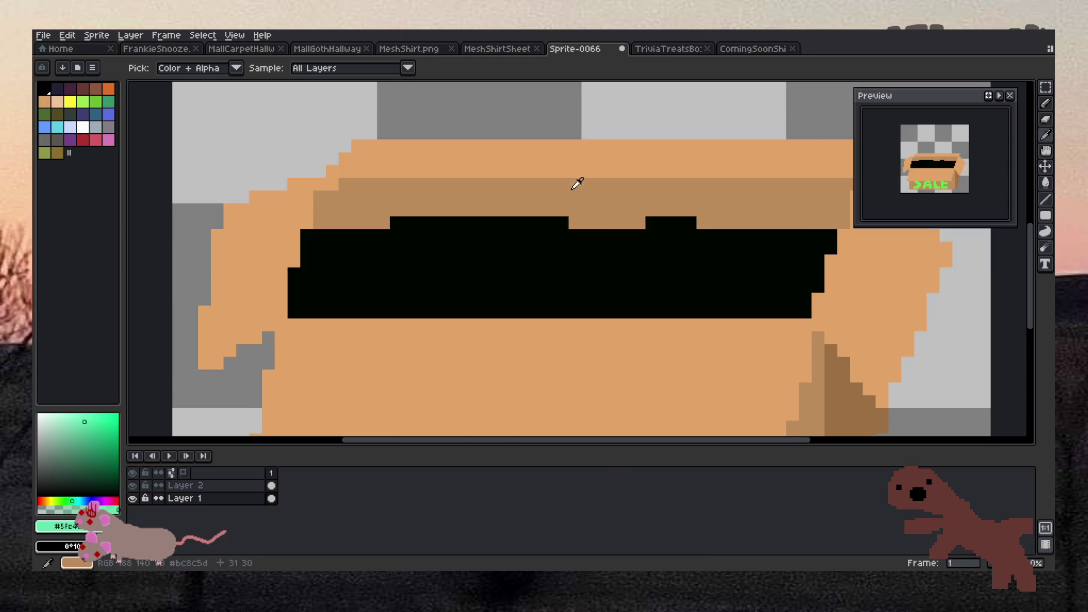
{"action": "scroll", "coordinate": [707, 263], "scroll_direction": "up", "scroll_amount": 1}
{"action": "scroll", "coordinate": [709, 262], "scroll_direction": "up", "scroll_amount": 1}
{"action": "scroll", "coordinate": [709, 262], "scroll_direction": "down", "scroll_amount": 1}
{"action": "key", "text": "b"}
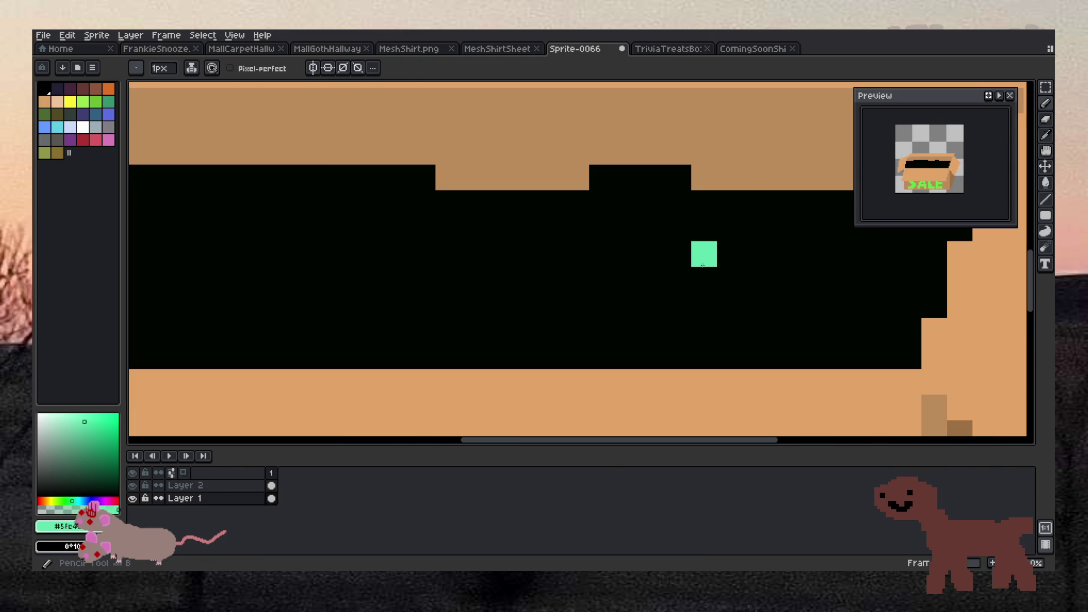
- Pencil two mint-green eye shapes inside the box's black opening
{"action": "mouse_move", "coordinate": [806, 305]}
{"action": "left_mouse_down"}
{"action": "mouse_move", "coordinate": [704, 280]}
{"action": "mouse_move", "coordinate": [685, 316]}
{"action": "mouse_move", "coordinate": [816, 357]}
{"action": "mouse_move", "coordinate": [764, 335]}
{"action": "left_mouse_up"}
{"action": "mouse_move", "coordinate": [651, 332]}
{"action": "left_mouse_down"}
{"action": "mouse_move", "coordinate": [626, 331]}
{"action": "mouse_move", "coordinate": [678, 332]}
{"action": "mouse_move", "coordinate": [731, 357]}
{"action": "mouse_move", "coordinate": [674, 313]}
{"action": "mouse_move", "coordinate": [627, 306]}
{"action": "mouse_move", "coordinate": [703, 252]}
{"action": "mouse_move", "coordinate": [730, 252]}
{"action": "mouse_move", "coordinate": [687, 264]}
{"action": "left_mouse_up"}
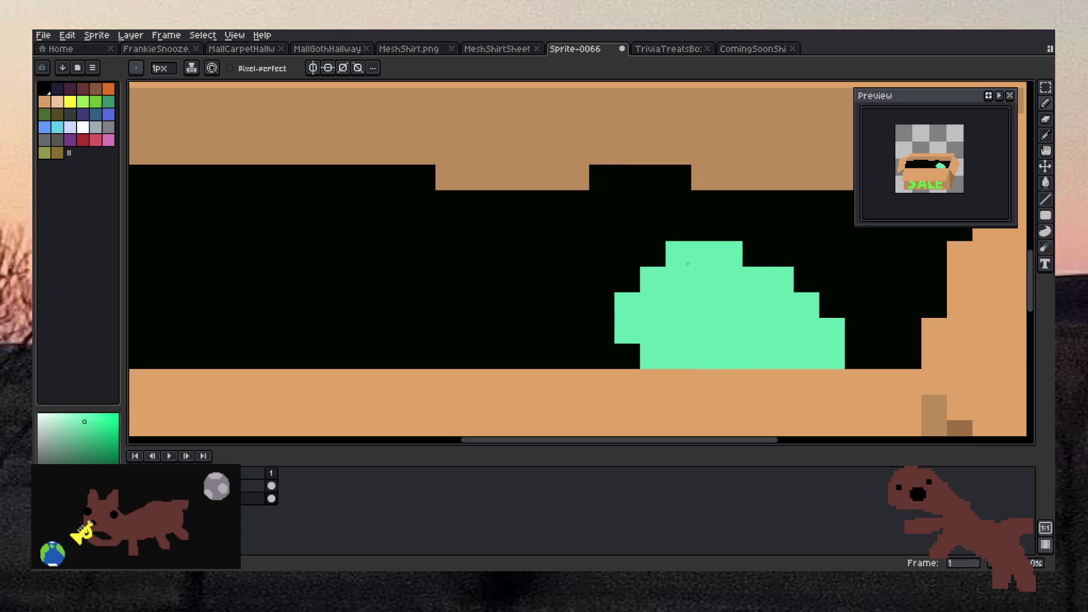
{"action": "scroll", "coordinate": [494, 251], "scroll_direction": "down", "scroll_amount": 5}
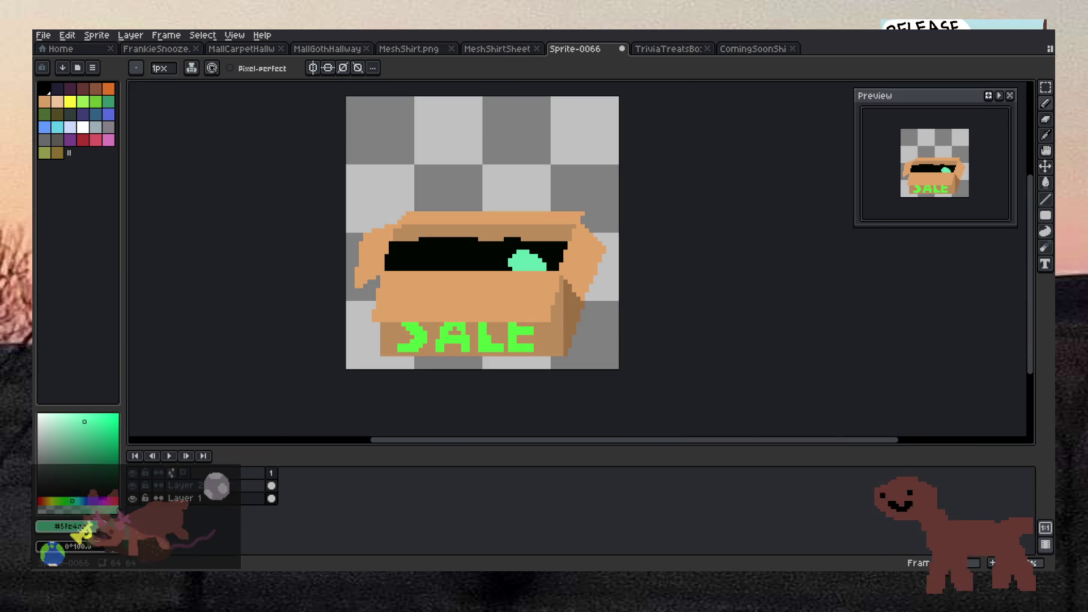
{"action": "scroll", "coordinate": [399, 254], "scroll_direction": "up", "scroll_amount": 5}
{"action": "mouse_move", "coordinate": [420, 229]}
{"action": "left_mouse_down"}
{"action": "mouse_move", "coordinate": [493, 266]}
{"action": "mouse_move", "coordinate": [439, 292]}
{"action": "mouse_move", "coordinate": [389, 266]}
{"action": "mouse_move", "coordinate": [457, 323]}
{"action": "mouse_move", "coordinate": [414, 312]}
{"action": "mouse_move", "coordinate": [389, 284]}
{"action": "mouse_move", "coordinate": [391, 320]}
{"action": "mouse_move", "coordinate": [417, 332]}
{"action": "left_mouse_up"}
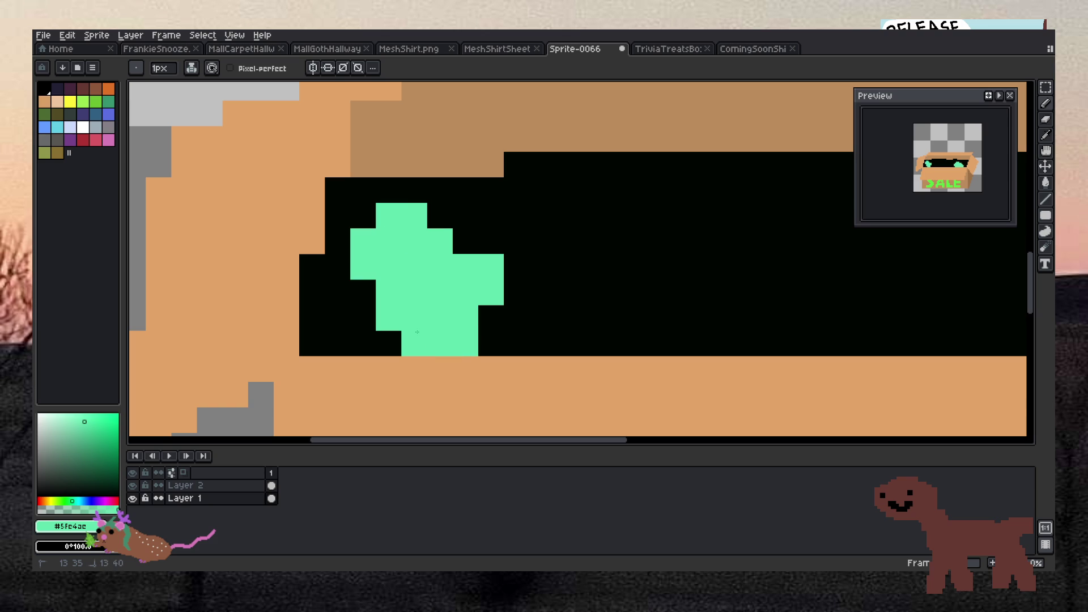
{"action": "scroll", "coordinate": [395, 311], "scroll_direction": "down", "scroll_amount": 8}
{"action": "scroll", "coordinate": [385, 310], "scroll_direction": "up", "scroll_amount": 3}
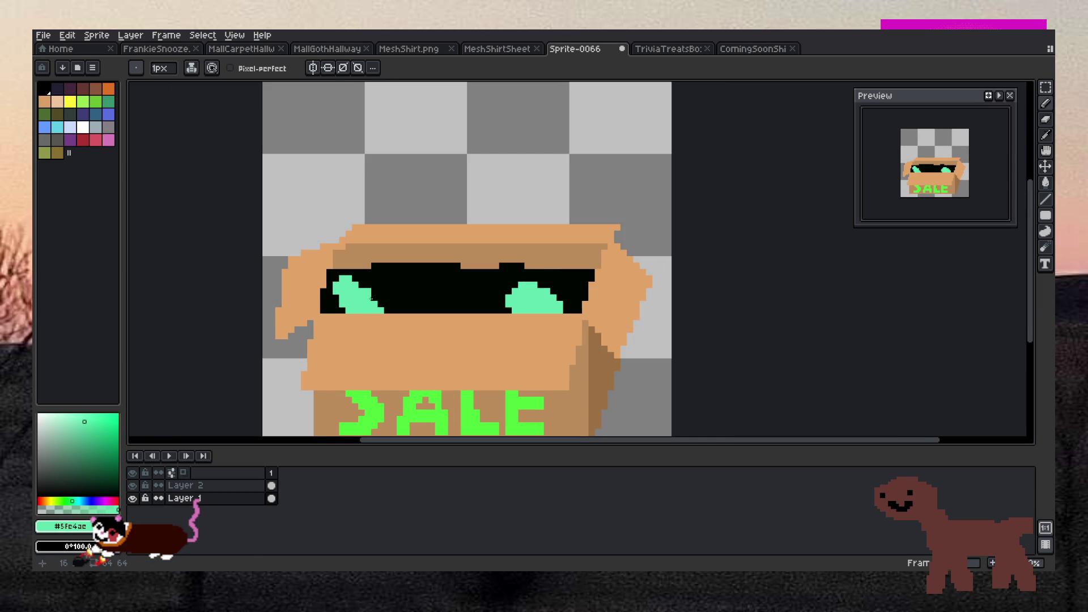
{"action": "scroll", "coordinate": [397, 286], "scroll_direction": "up", "scroll_amount": 1}
{"action": "left_click", "coordinate": [84, 140]}
- Place a row of red pixels between the mint-green eyes
{"action": "scroll", "coordinate": [484, 270], "scroll_direction": "up", "scroll_amount": 2}
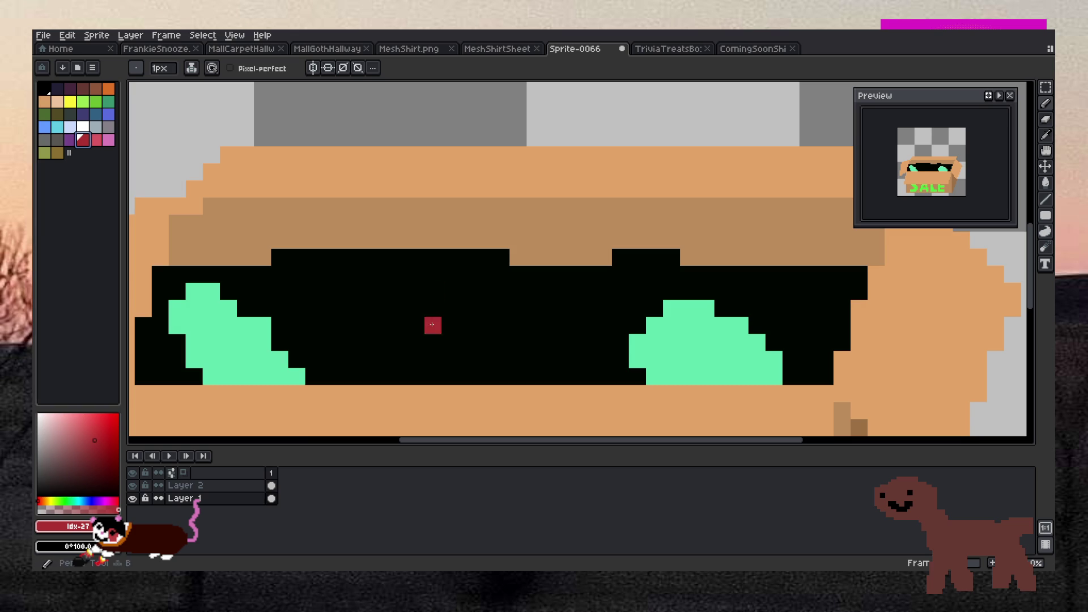
{"action": "left_click", "coordinate": [415, 343]}
{"action": "left_click", "coordinate": [449, 342]}
{"action": "left_click", "coordinate": [467, 326]}
{"action": "left_click", "coordinate": [518, 325]}
{"action": "left_click", "coordinate": [568, 308]}
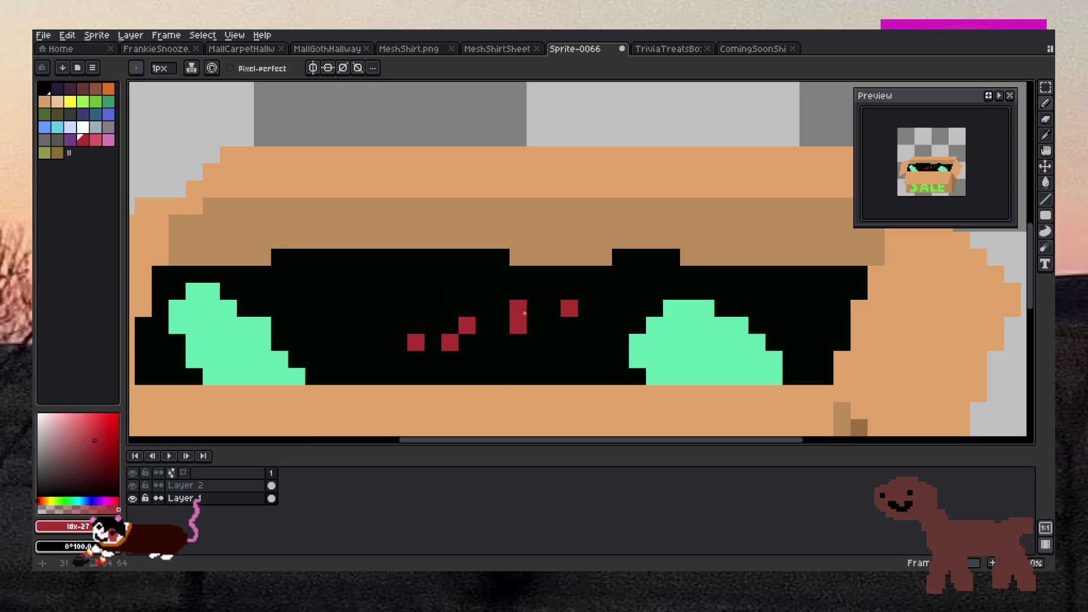
- Trim the tops and shapes of both eyes with the opening's near-black colour
{"action": "scroll", "coordinate": [511, 274], "scroll_direction": "down", "scroll_amount": 4}
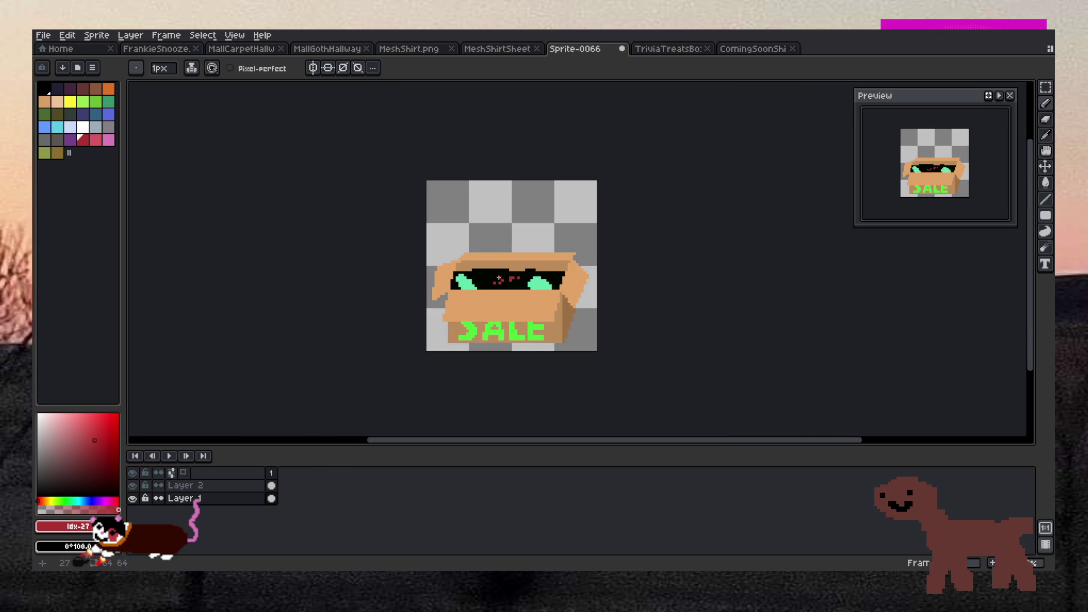
{"action": "scroll", "coordinate": [499, 278], "scroll_direction": "up", "scroll_amount": 4}
{"action": "scroll", "coordinate": [498, 277], "scroll_direction": "up", "scroll_amount": 2}
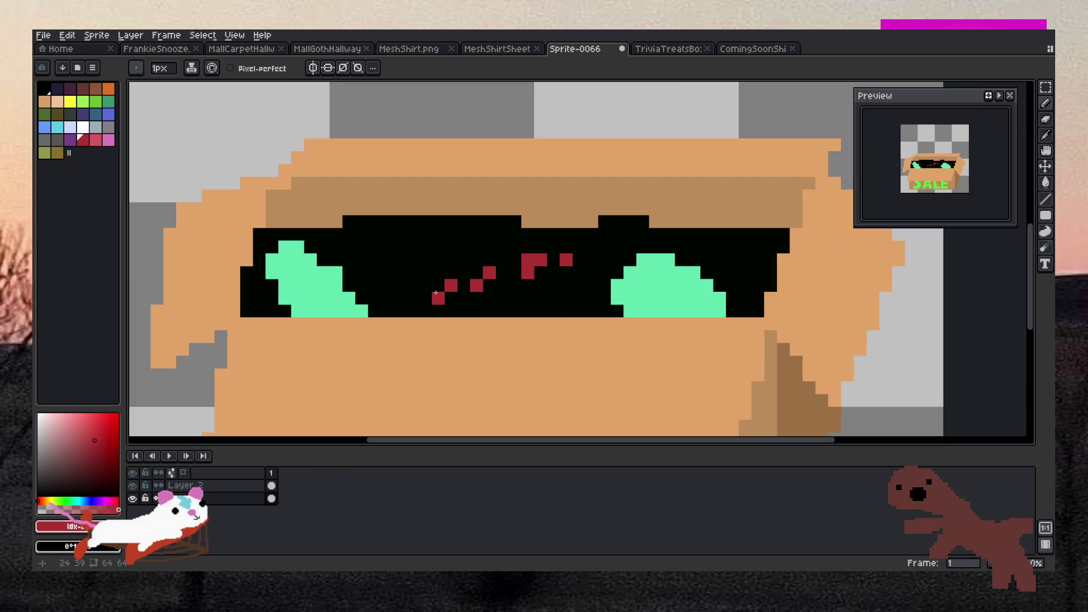
{"action": "left_click", "coordinate": [335, 272], "text": "alt"}
{"action": "mouse_move", "coordinate": [335, 273]}
{"action": "left_mouse_down"}
{"action": "mouse_move", "coordinate": [272, 273]}
{"action": "mouse_move", "coordinate": [300, 259]}
{"action": "mouse_move", "coordinate": [288, 247]}
{"action": "left_mouse_up"}
{"action": "left_click", "coordinate": [657, 276]}
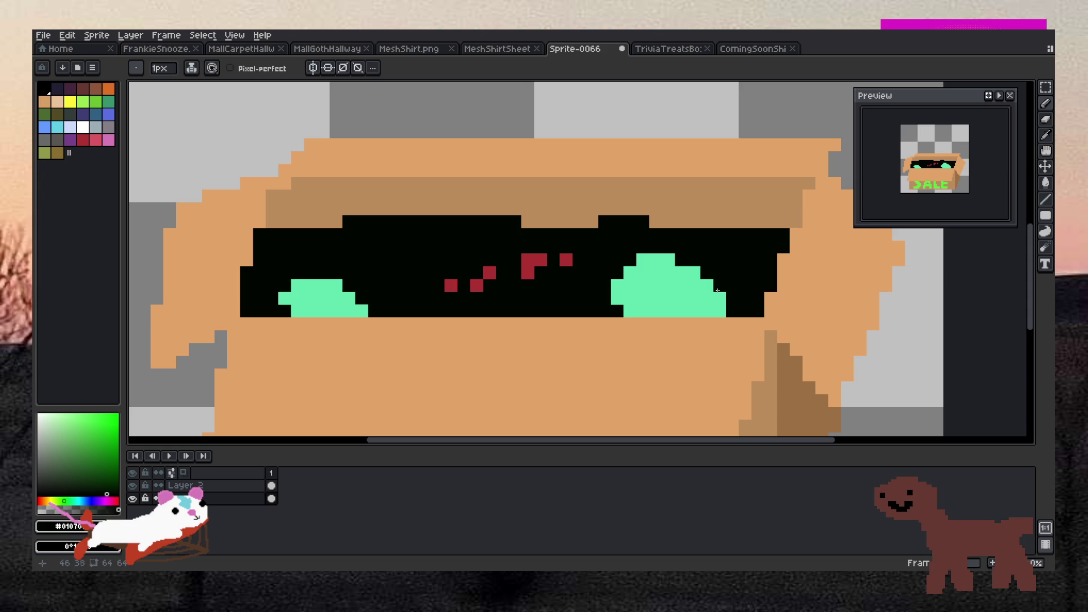
{"action": "mouse_move", "coordinate": [644, 312]}
{"action": "left_mouse_down"}
{"action": "mouse_move", "coordinate": [621, 300]}
{"action": "mouse_move", "coordinate": [716, 300]}
{"action": "mouse_move", "coordinate": [680, 298]}
{"action": "left_mouse_up"}
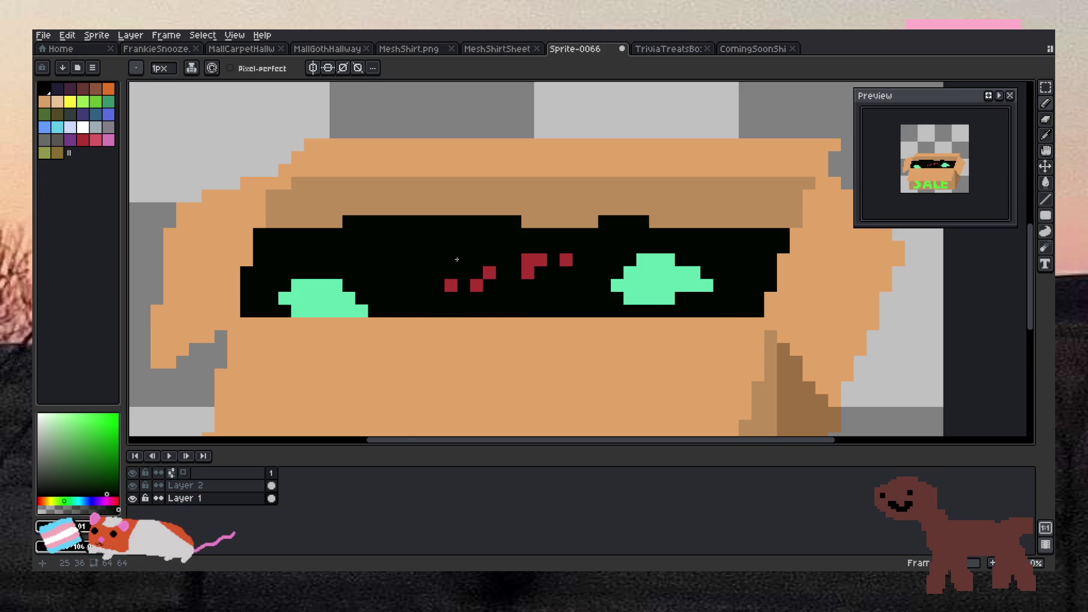
- Sample the red and add red speckles around the left eye and upper left edge
{"action": "scroll", "coordinate": [457, 259], "scroll_direction": "up", "scroll_amount": 1}
{"action": "key", "text": "i"}
{"action": "left_click", "coordinate": [531, 279]}
{"action": "scroll", "coordinate": [309, 248], "scroll_direction": "down", "scroll_amount": 1}
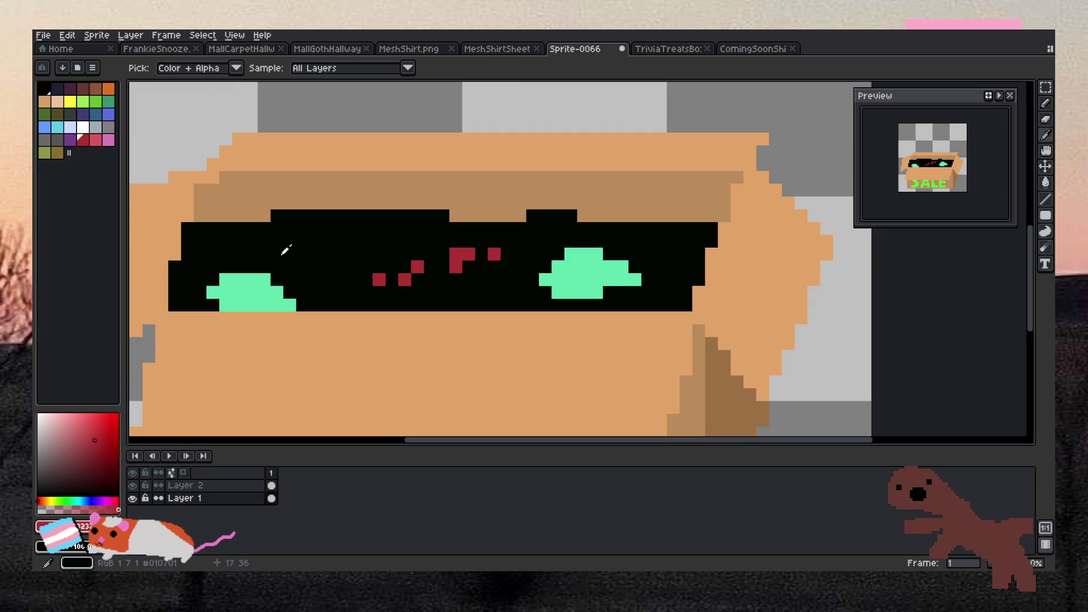
{"action": "key", "text": "b"}
{"action": "left_click", "coordinate": [225, 241]}
{"action": "left_click", "coordinate": [276, 229]}
{"action": "left_click", "coordinate": [257, 228]}
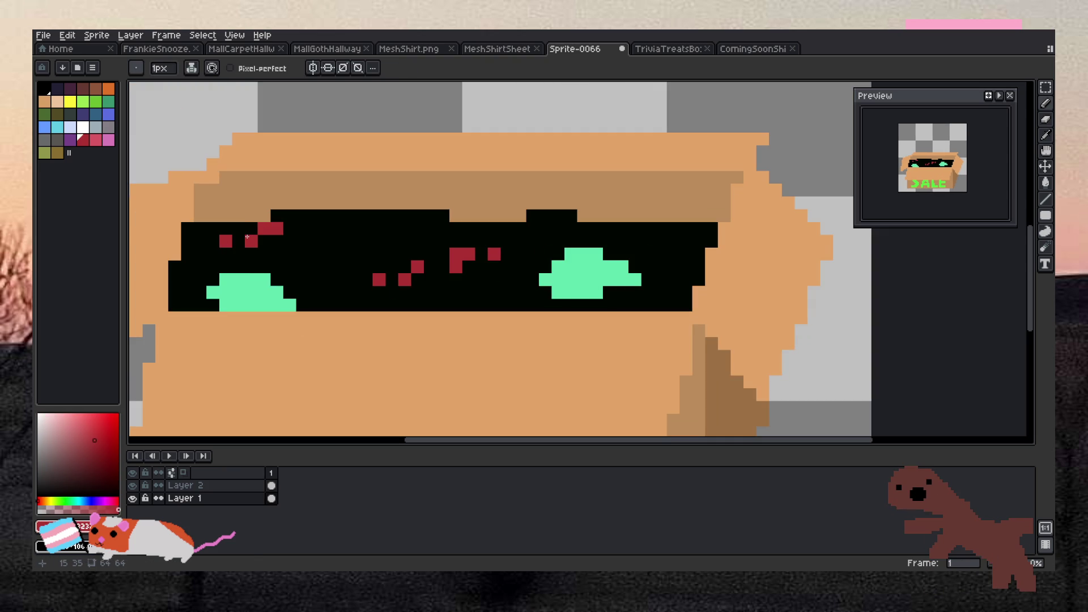
{"action": "left_click", "coordinate": [315, 229]}
{"action": "left_click", "coordinate": [315, 203]}
{"action": "scroll", "coordinate": [318, 206], "scroll_direction": "down", "scroll_amount": 5}
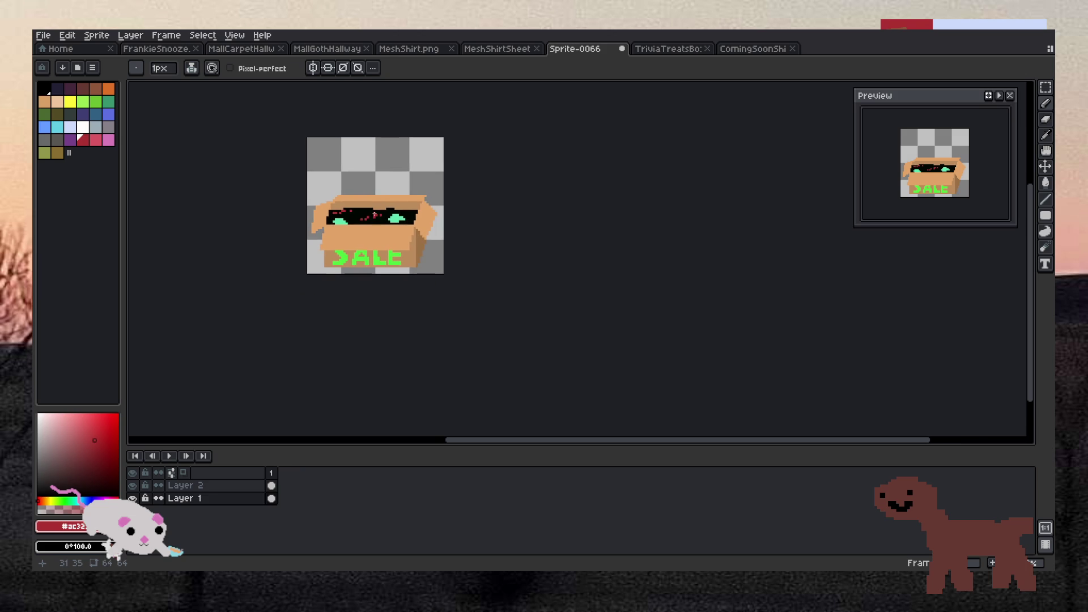
{"action": "scroll", "coordinate": [374, 186], "scroll_direction": "up", "scroll_amount": 8}
{"action": "scroll", "coordinate": [362, 185], "scroll_direction": "down", "scroll_amount": 3}
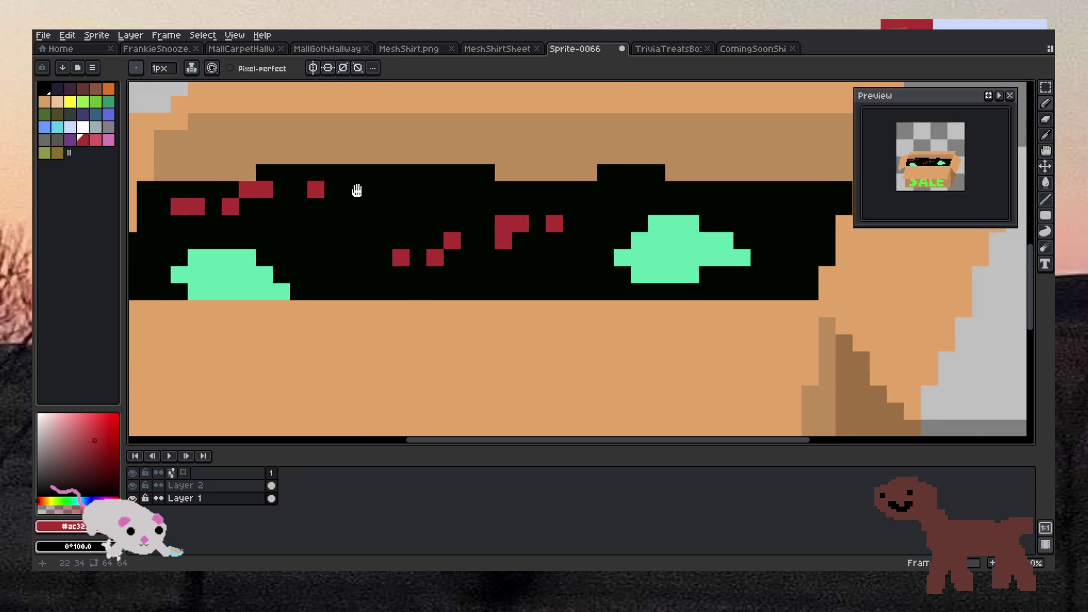
- Redraw the left red mark as a squiggle with a red column and extended bottom row
{"action": "scroll", "coordinate": [396, 184], "scroll_direction": "up", "scroll_amount": 1}
{"action": "key", "text": "ctrl+z"}
{"action": "key", "text": "ctrl+z"}
{"action": "key", "text": "ctrl+z"}
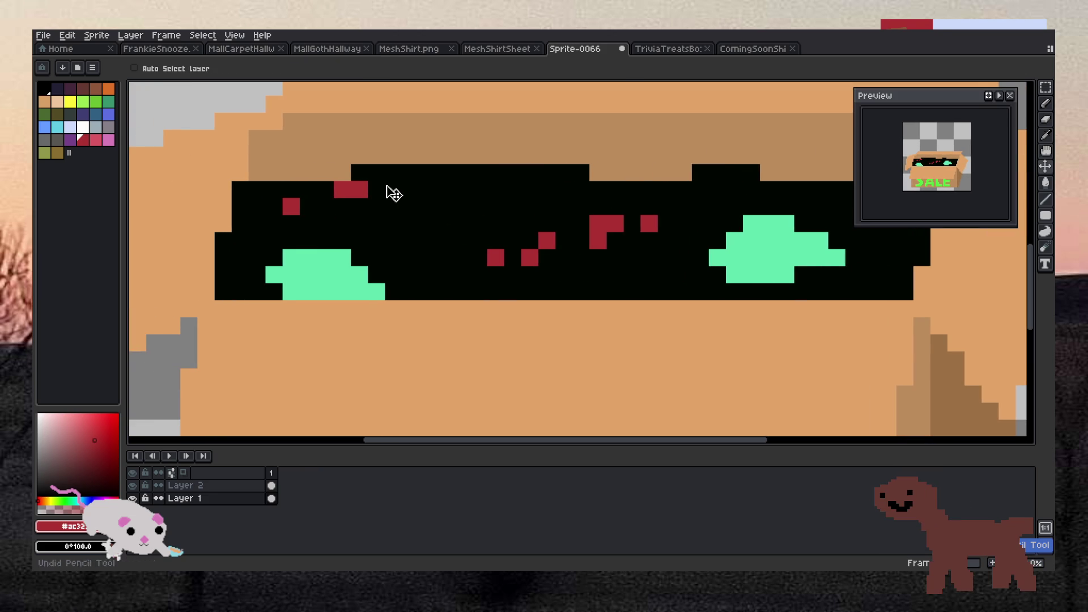
{"action": "left_click_drag", "start_coordinate": [298, 197], "coordinate": [356, 192]}
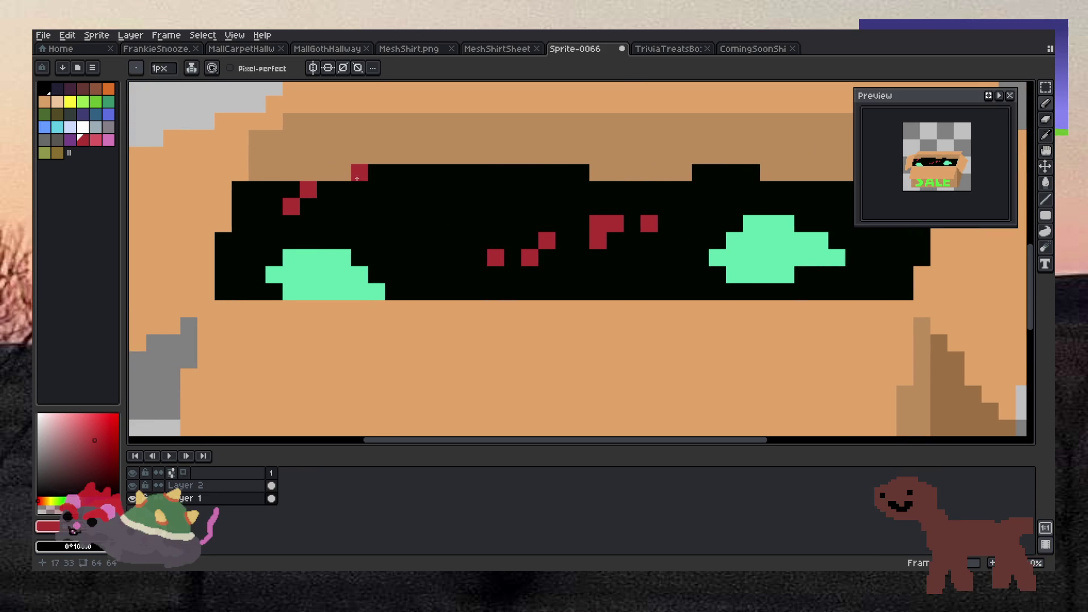
{"action": "left_click", "coordinate": [340, 202]}
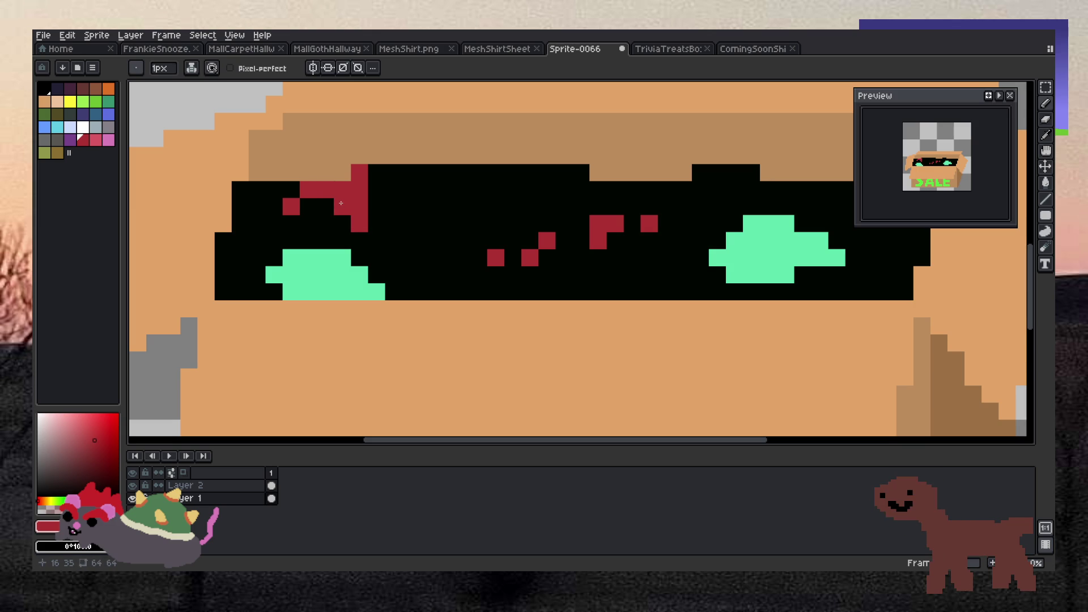
{"action": "key", "text": "ctrl+z"}
{"action": "key", "text": "ctrl+z"}
{"action": "left_click", "coordinate": [341, 206]}
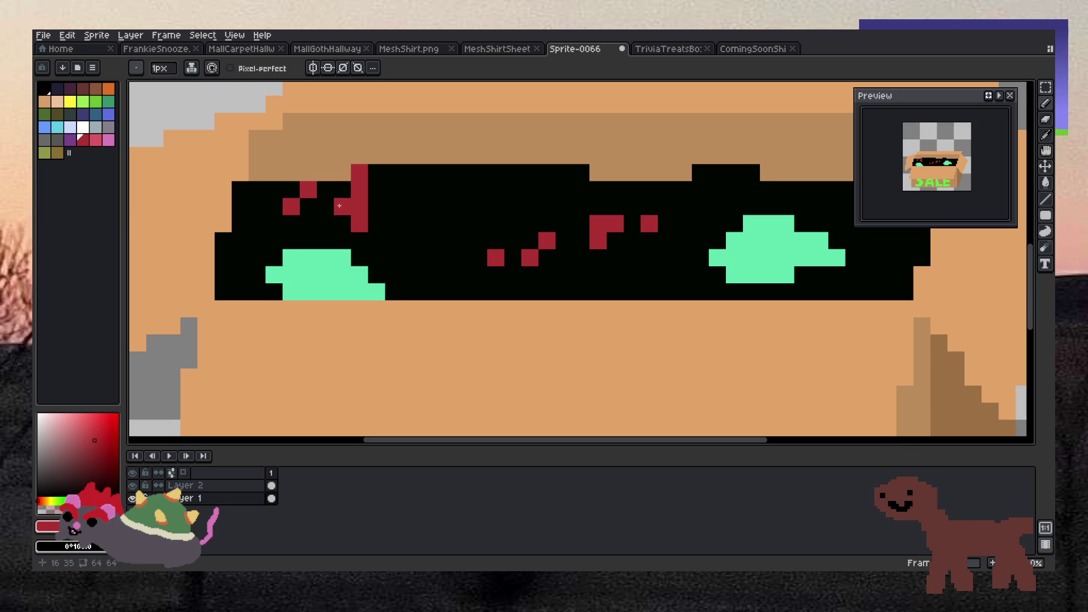
{"action": "left_click", "coordinate": [331, 198]}
{"action": "right_click", "coordinate": [325, 207]}
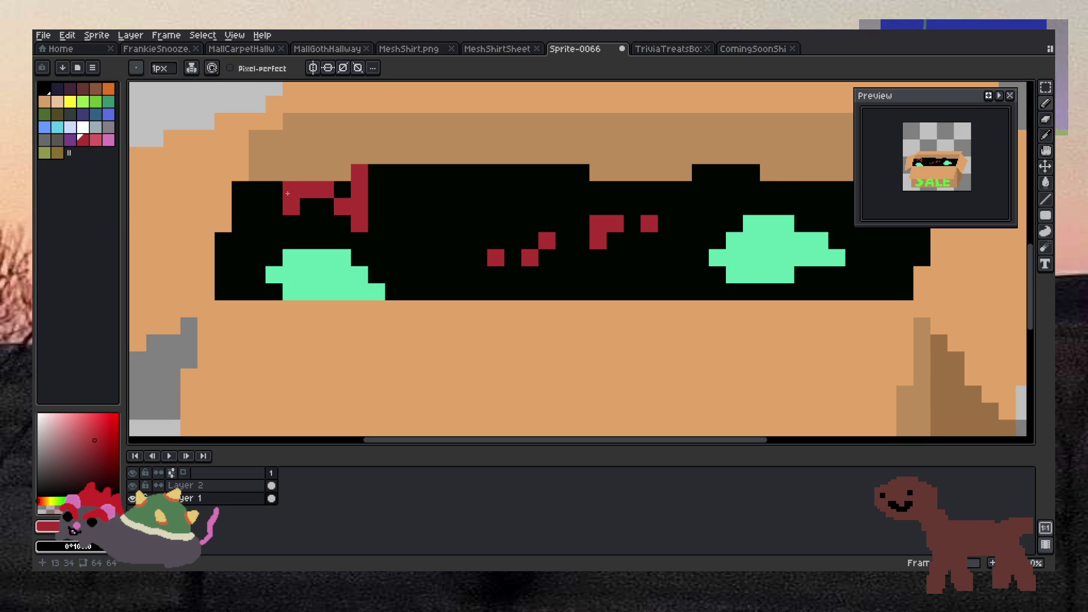
{"action": "left_click_drag", "start_coordinate": [276, 190], "coordinate": [276, 205]}
{"action": "right_click", "coordinate": [274, 207]}
{"action": "left_click", "coordinate": [309, 224]}
{"action": "left_click", "coordinate": [340, 223], "text": "shift"}
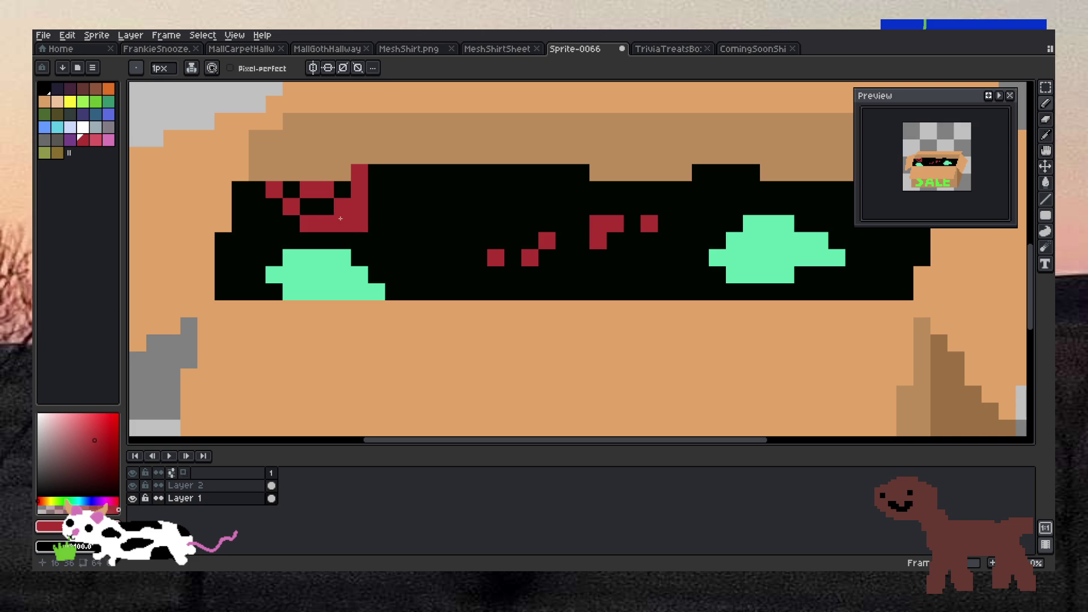
{"action": "left_click", "coordinate": [377, 190]}
{"action": "left_click", "coordinate": [386, 164]}
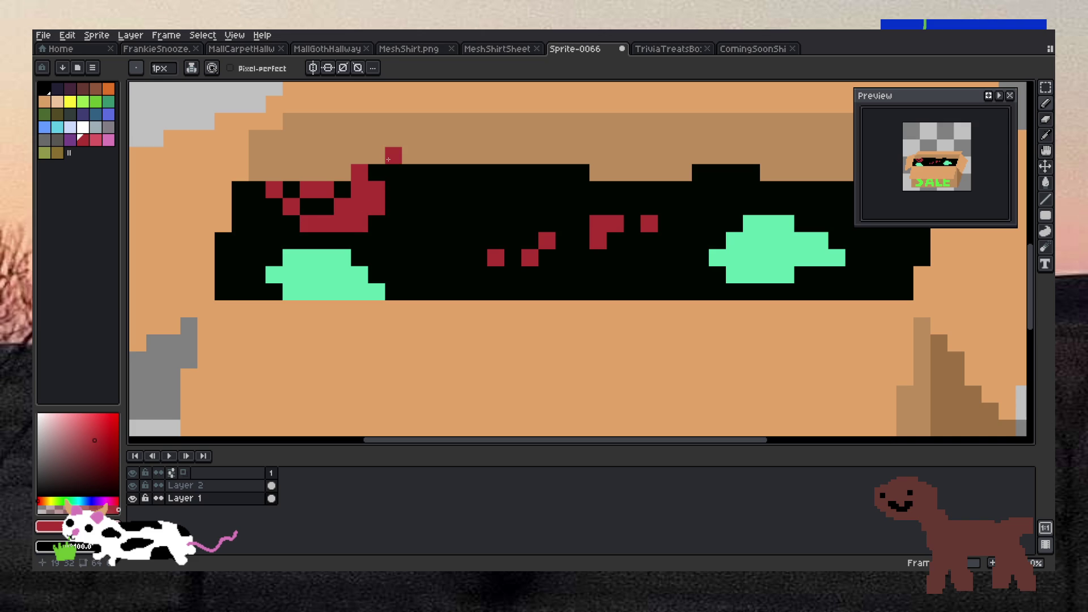
- Join the middle red marks into one jagged bar with a red L beside it
{"action": "mouse_move", "coordinate": [495, 224]}
{"action": "left_mouse_down"}
{"action": "mouse_move", "coordinate": [496, 241]}
{"action": "mouse_move", "coordinate": [512, 240]}
{"action": "left_mouse_up"}
{"action": "right_click", "coordinate": [571, 241]}
{"action": "left_click_drag", "start_coordinate": [581, 241], "coordinate": [624, 227]}
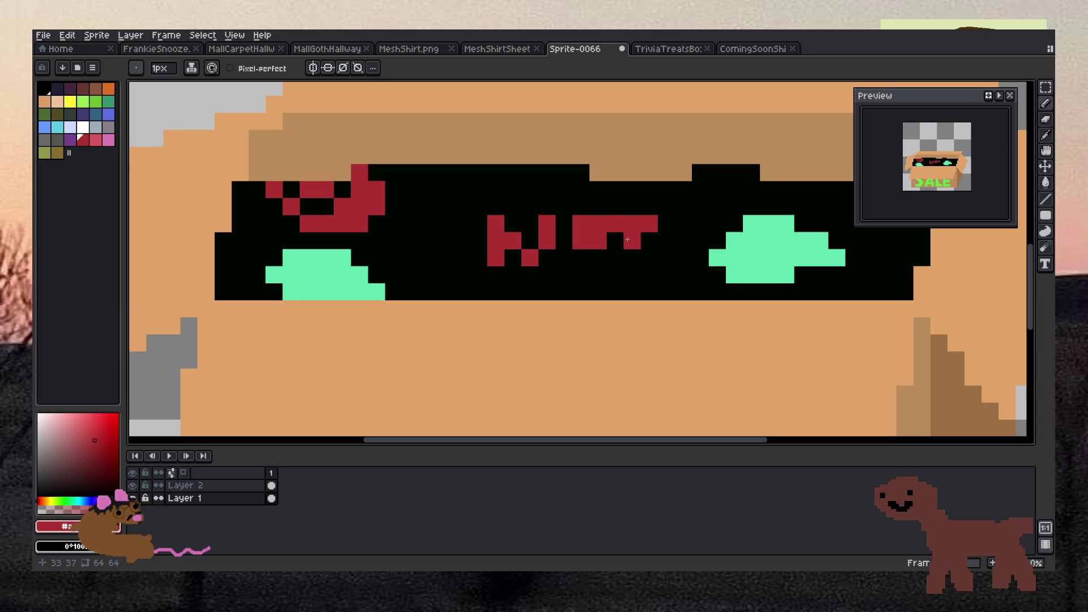
{"action": "scroll", "coordinate": [648, 239], "scroll_direction": "down", "scroll_amount": 5}
{"action": "scroll", "coordinate": [648, 239], "scroll_direction": "up", "scroll_amount": 6}
{"action": "mouse_move", "coordinate": [692, 203]}
{"action": "left_mouse_down"}
{"action": "mouse_move", "coordinate": [694, 233]}
{"action": "mouse_move", "coordinate": [719, 209]}
{"action": "left_mouse_up"}
{"action": "scroll", "coordinate": [680, 264], "scroll_direction": "down", "scroll_amount": 5}
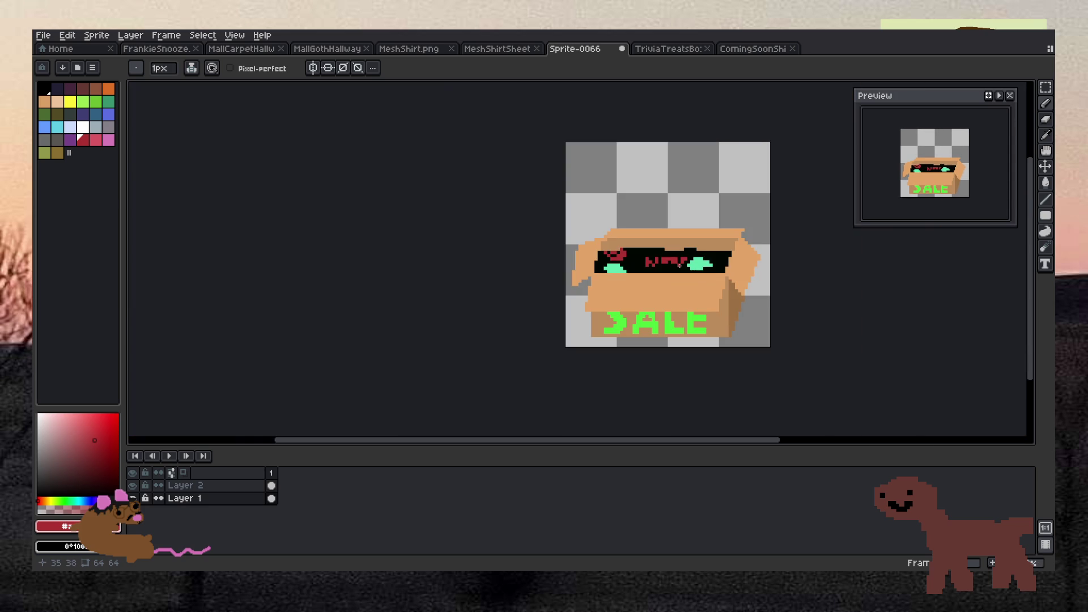
{"action": "scroll", "coordinate": [679, 265], "scroll_direction": "up", "scroll_amount": 5}
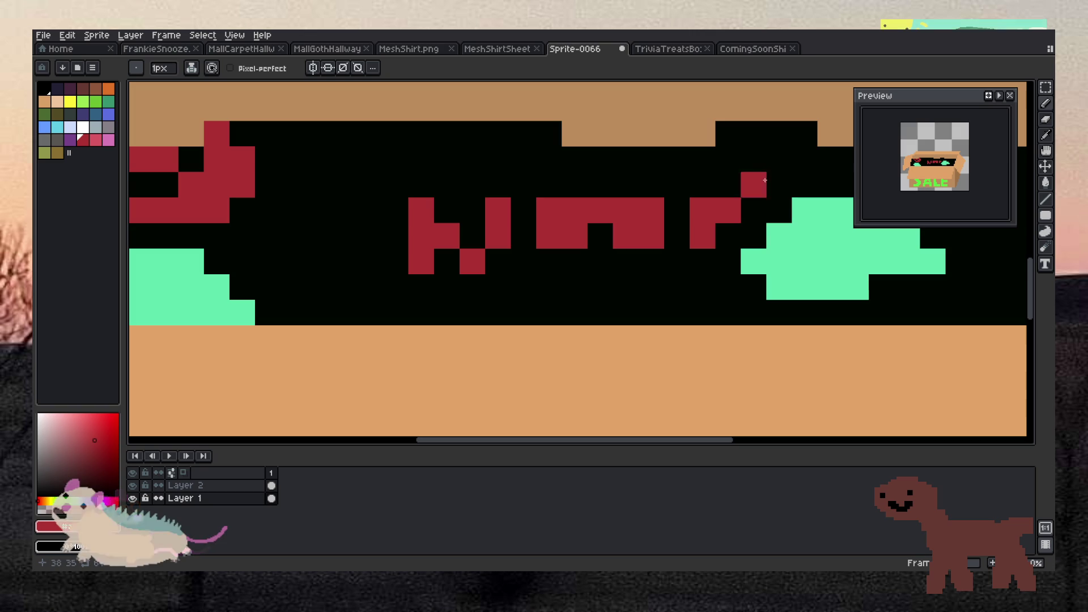
{"action": "scroll", "coordinate": [722, 184], "scroll_direction": "down", "scroll_amount": 5}
{"action": "scroll", "coordinate": [709, 209], "scroll_direction": "up", "scroll_amount": 5}
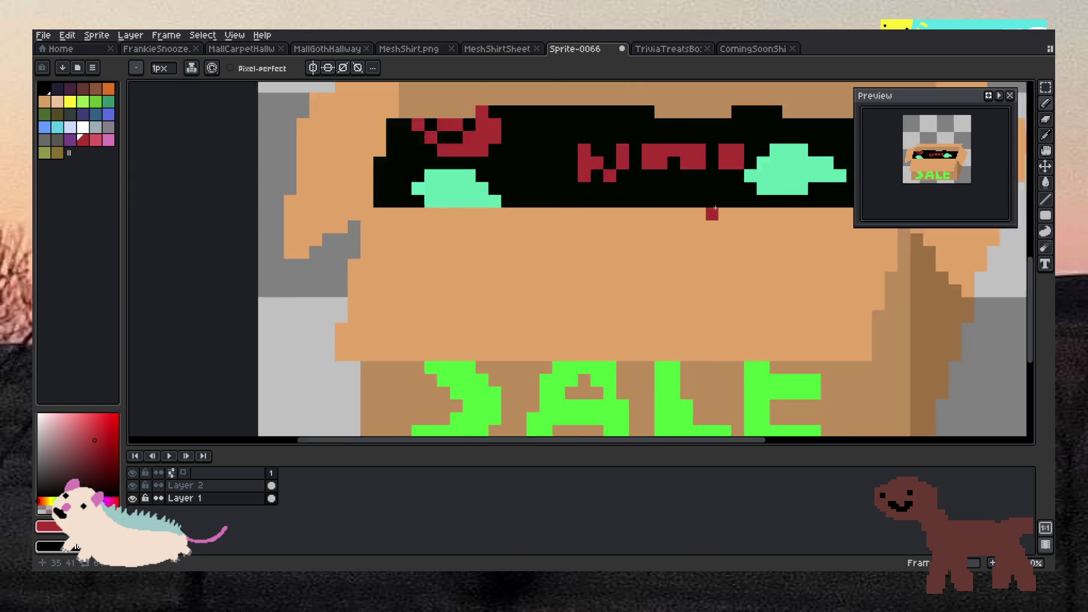
- Sample yellow from the LOL emoji face in the ComingSoonShirt sprite
{"action": "left_click", "coordinate": [736, 48]}
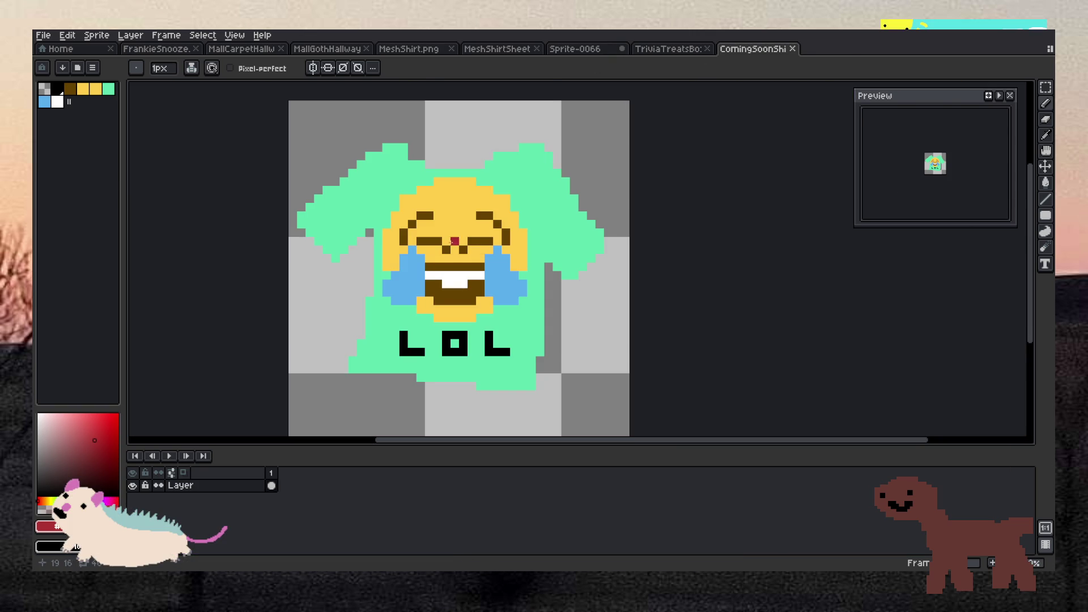
{"action": "left_click", "coordinate": [456, 235], "text": "alt"}
{"action": "left_click", "coordinate": [595, 49]}
- Paint yellow pupils into the lower halves of both mint-green eyes in Sprite-0066
{"action": "mouse_move", "coordinate": [733, 153]}
{"action": "left_mouse_down"}
{"action": "mouse_move", "coordinate": [514, 245]}
{"action": "mouse_move", "coordinate": [362, 266]}
{"action": "left_mouse_up"}
{"action": "mouse_move", "coordinate": [510, 252]}
{"action": "left_mouse_down"}
{"action": "mouse_move", "coordinate": [564, 223]}
{"action": "mouse_move", "coordinate": [561, 252]}
{"action": "mouse_move", "coordinate": [536, 252]}
{"action": "left_mouse_up"}
{"action": "scroll", "coordinate": [404, 258], "scroll_direction": "down", "scroll_amount": 5}
{"action": "scroll", "coordinate": [403, 257], "scroll_direction": "up", "scroll_amount": 5}
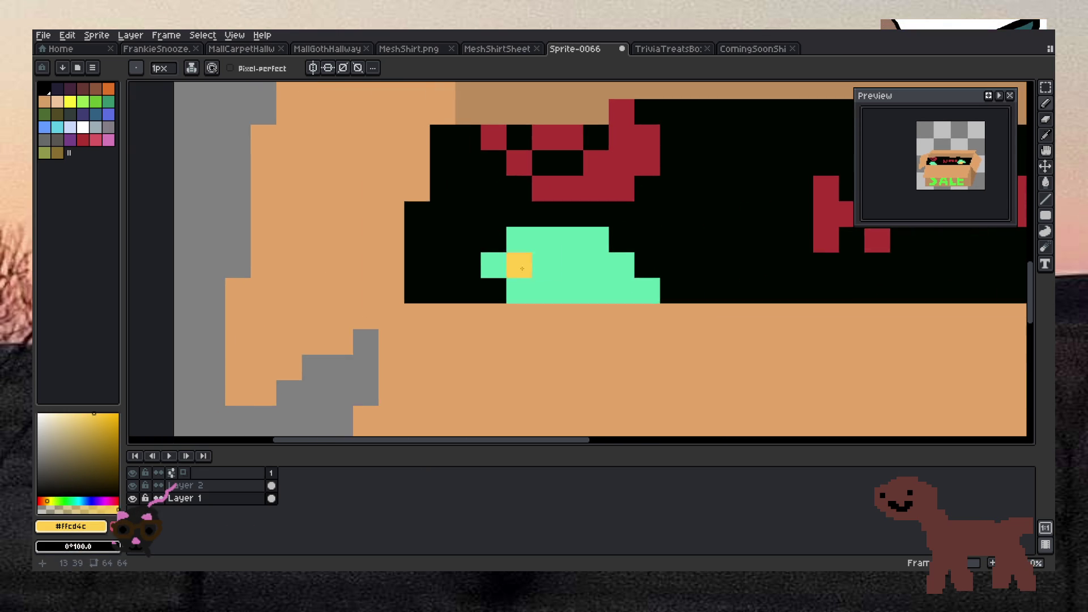
{"action": "left_click", "coordinate": [511, 270]}
{"action": "mouse_move", "coordinate": [511, 271]}
{"action": "left_mouse_down"}
{"action": "mouse_move", "coordinate": [553, 298]}
{"action": "mouse_move", "coordinate": [518, 289]}
{"action": "mouse_move", "coordinate": [520, 230]}
{"action": "left_mouse_up"}
{"action": "left_click", "coordinate": [580, 207]}
{"action": "scroll", "coordinate": [580, 207], "scroll_direction": "down", "scroll_amount": 3}
{"action": "scroll", "coordinate": [580, 206], "scroll_direction": "down", "scroll_amount": 1}
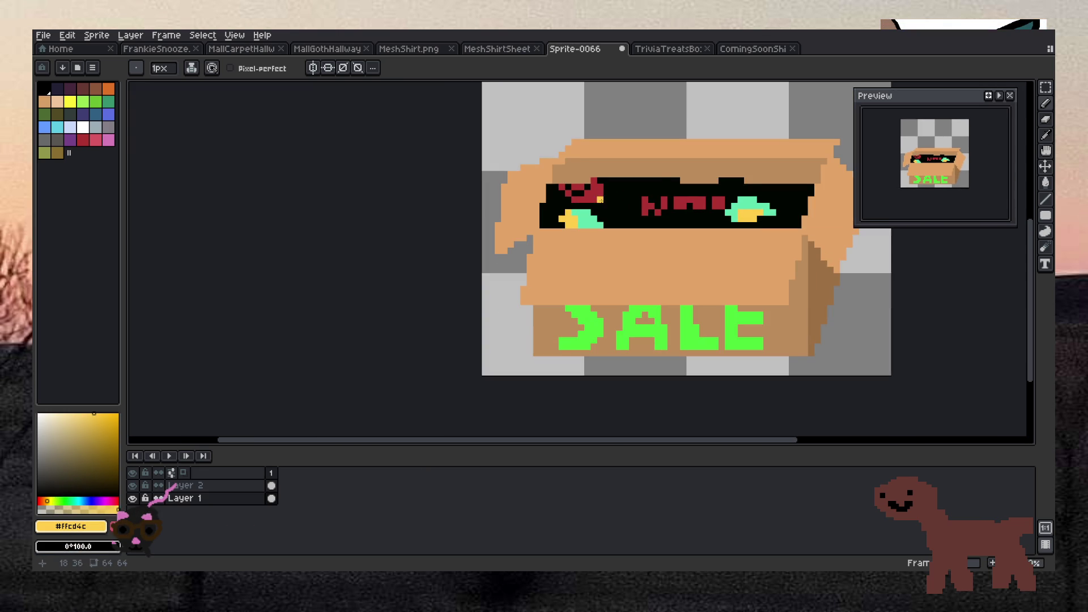
{"action": "scroll", "coordinate": [676, 173], "scroll_direction": "up", "scroll_amount": 3}
- Repaint the opening's top edge in the box's tan, restoring part of it with black
{"action": "key", "text": "i"}
{"action": "left_click", "coordinate": [556, 191]}
{"action": "key", "text": "b"}
{"action": "left_click_drag", "start_coordinate": [482, 207], "coordinate": [627, 196]}
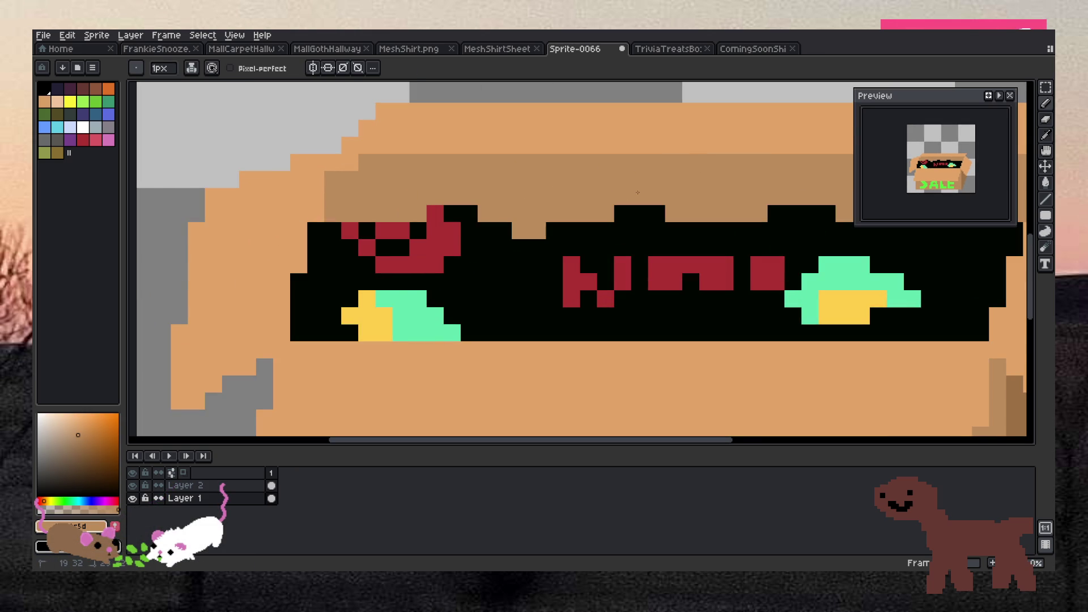
{"action": "scroll", "coordinate": [641, 192], "scroll_direction": "right", "scroll_amount": 5}
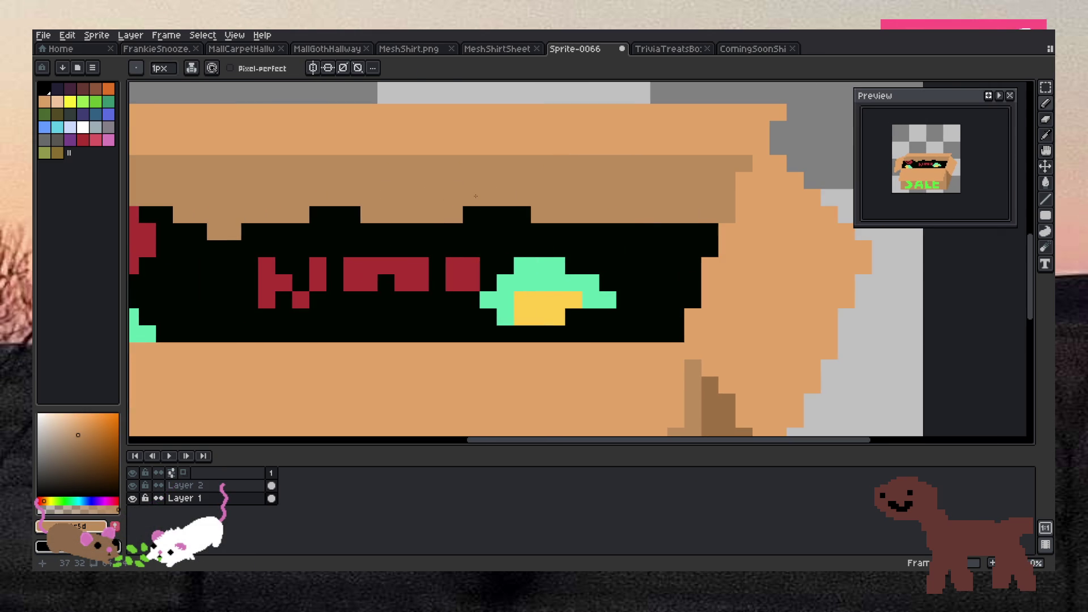
{"action": "left_click_drag", "start_coordinate": [599, 221], "coordinate": [702, 219]}
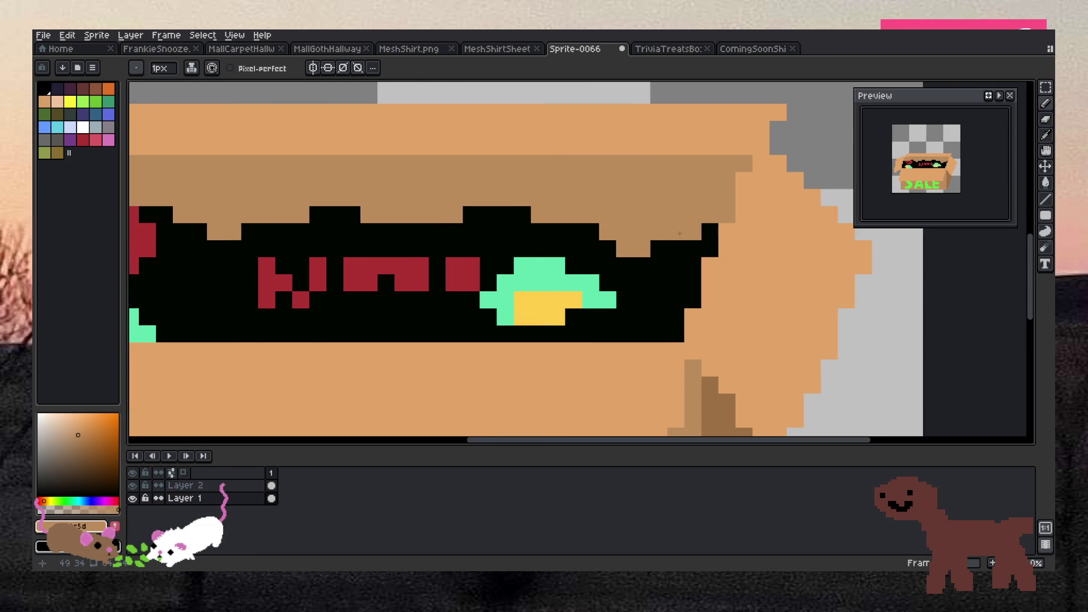
{"action": "left_click", "coordinate": [468, 224], "text": "alt"}
{"action": "mouse_move", "coordinate": [402, 214]}
{"action": "left_mouse_down"}
{"action": "mouse_move", "coordinate": [369, 214]}
{"action": "mouse_move", "coordinate": [541, 160]}
{"action": "left_mouse_up"}
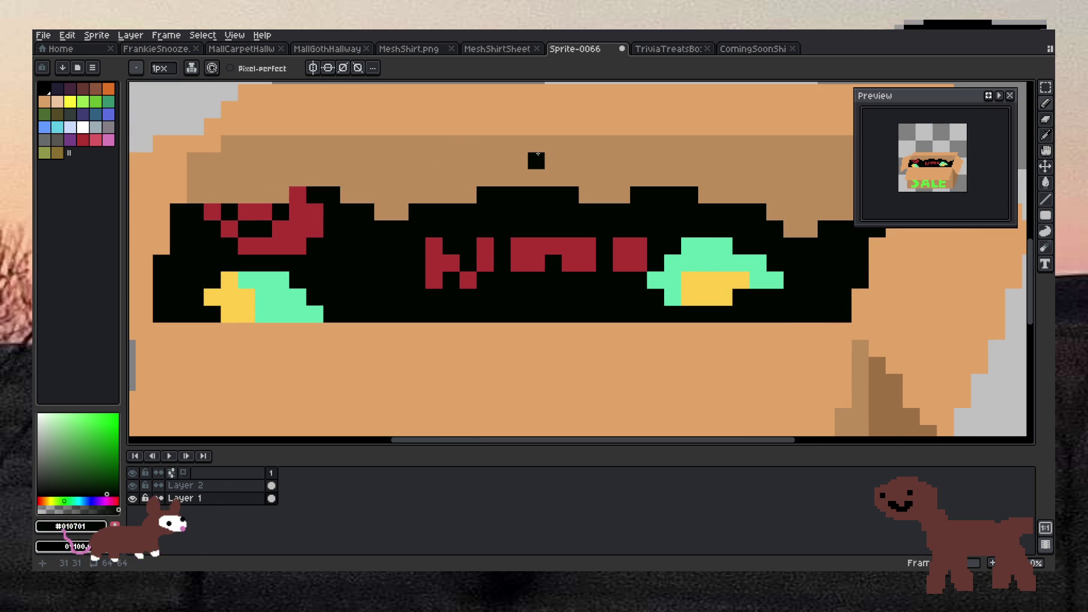
{"action": "left_click", "coordinate": [746, 49]}
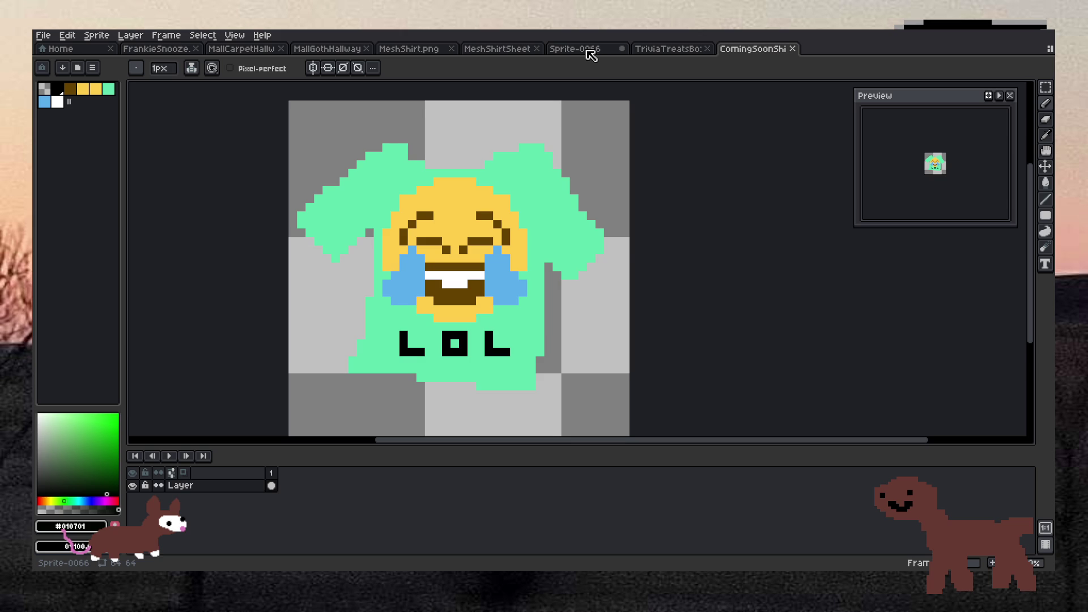
- Sample the dark brown #664300 from the LOL emoji's eyes
{"action": "left_click", "coordinate": [590, 54]}
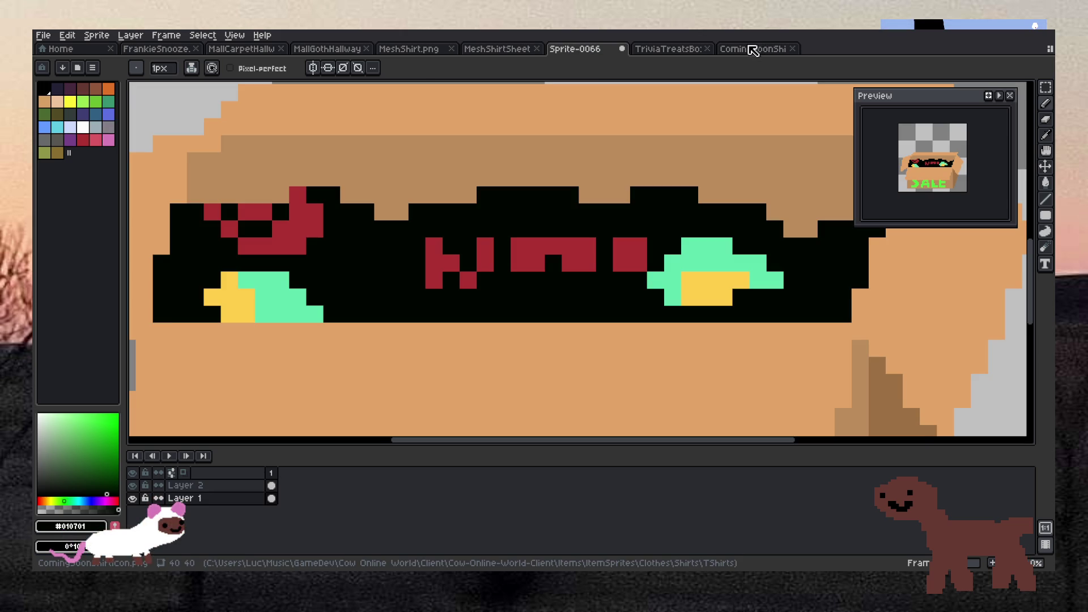
{"action": "left_click", "coordinate": [753, 51]}
{"action": "scroll", "coordinate": [472, 190], "scroll_direction": "up", "scroll_amount": 3}
{"action": "key", "text": "i"}
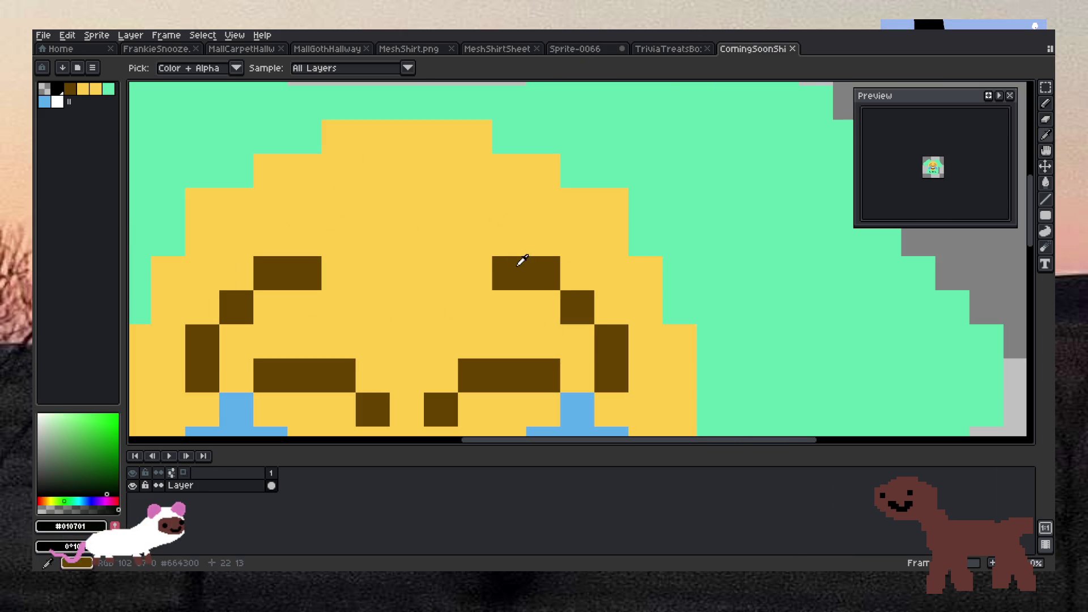
{"action": "left_click", "coordinate": [521, 261]}
{"action": "left_click", "coordinate": [595, 49]}
- Add dark brown pupil pixels to the yellow patches and blacken a stray brown pixel
{"action": "key", "text": "b"}
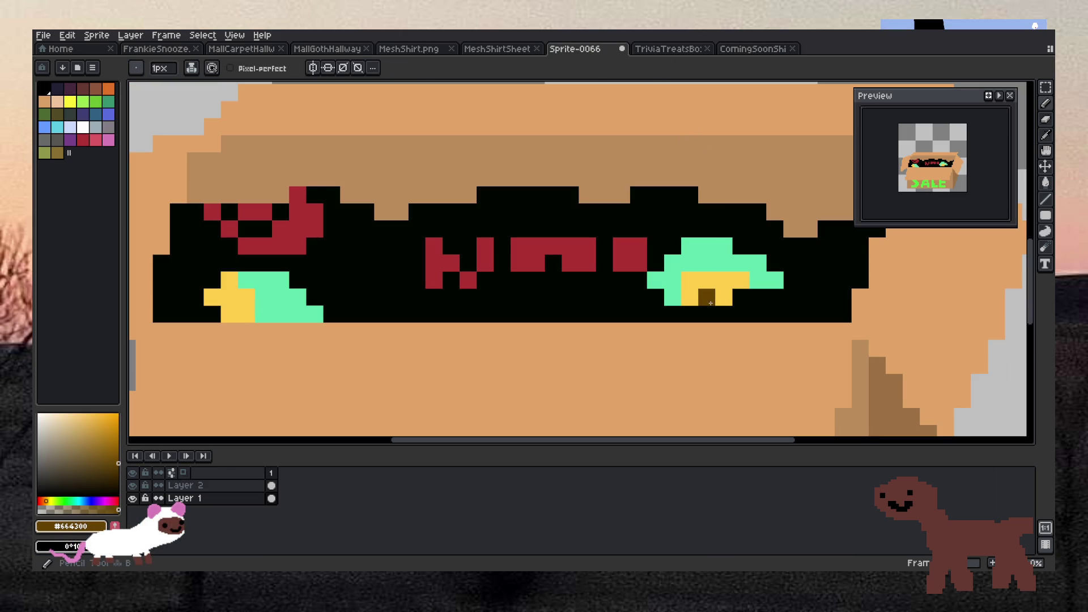
{"action": "left_click", "coordinate": [234, 294]}
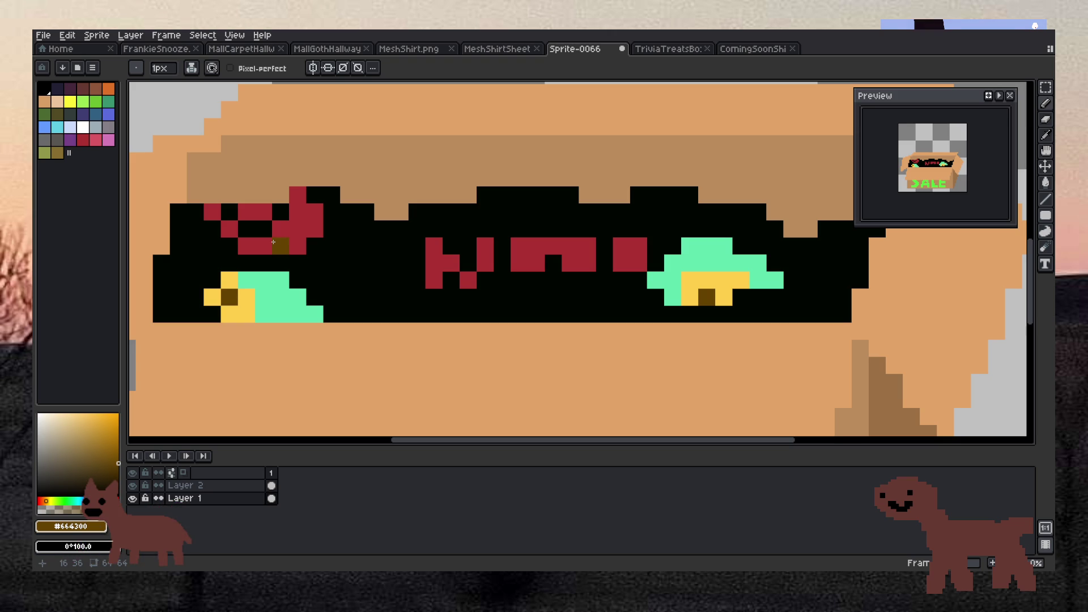
{"action": "left_click_drag", "start_coordinate": [279, 232], "coordinate": [337, 196]}
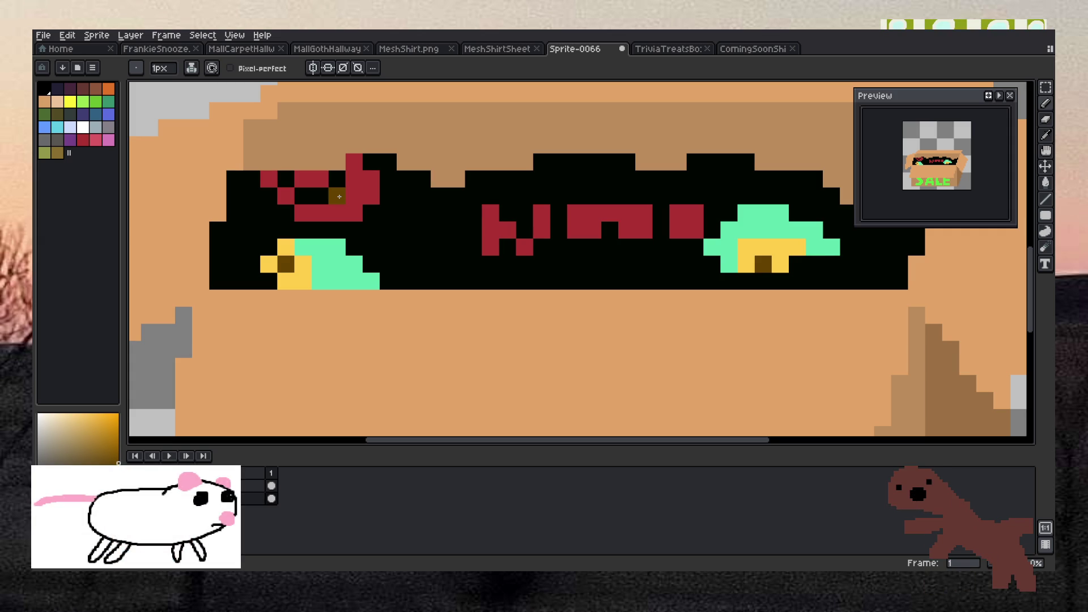
{"action": "right_click", "coordinate": [616, 225]}
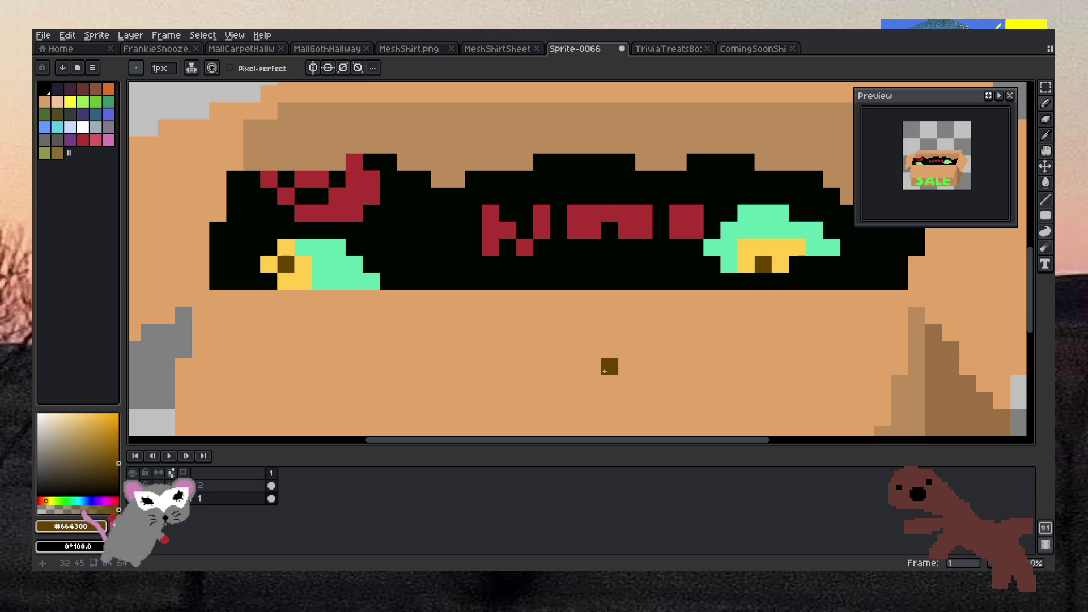
{"action": "scroll", "coordinate": [604, 371], "scroll_direction": "down", "scroll_amount": 5}
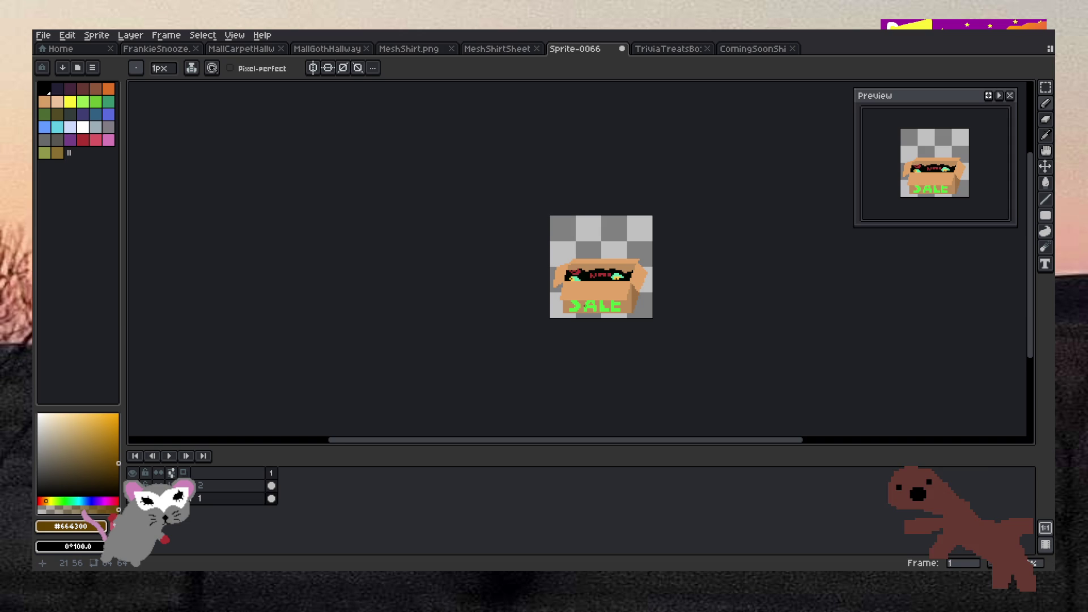
- Widen the mint shape's bottom row beside the hut's doorway
{"action": "scroll", "coordinate": [592, 307], "scroll_direction": "down", "scroll_amount": 3}
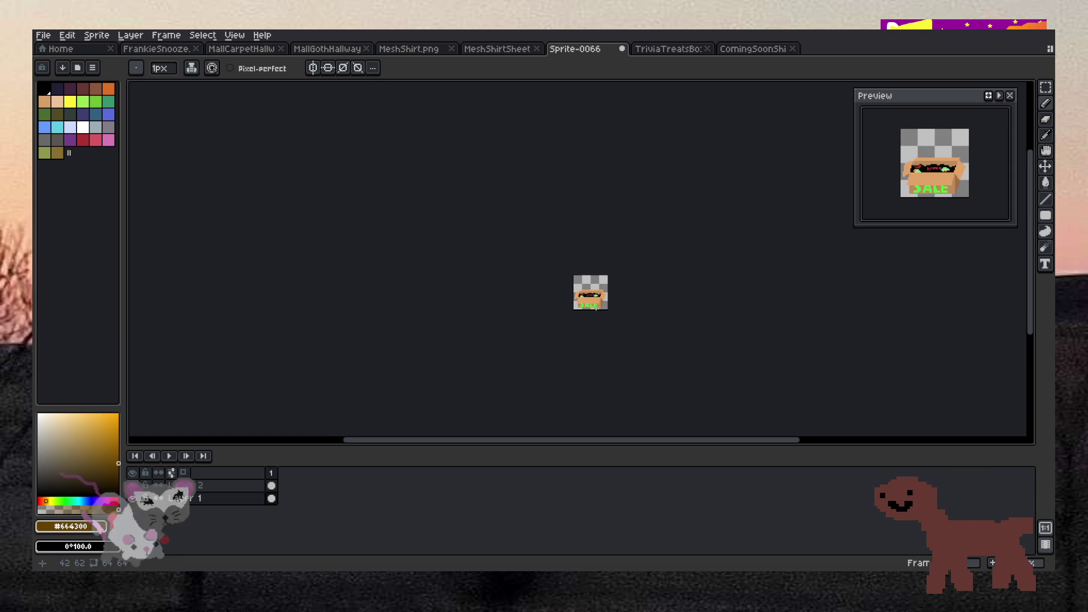
{"action": "scroll", "coordinate": [596, 309], "scroll_direction": "up", "scroll_amount": 8}
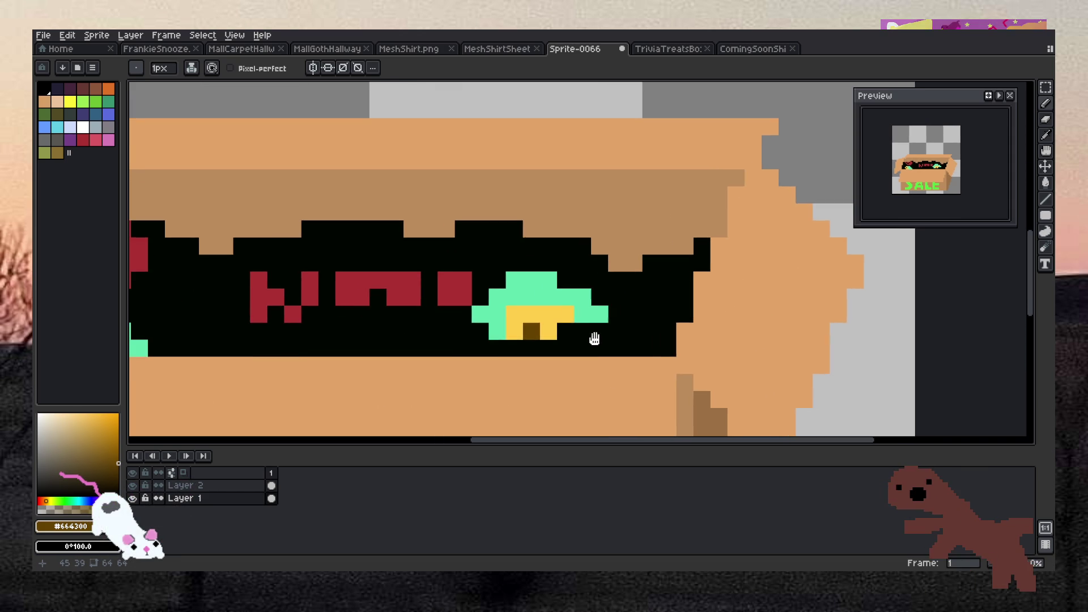
{"action": "scroll", "coordinate": [594, 338], "scroll_direction": "up", "scroll_amount": 3}
{"action": "left_click", "coordinate": [589, 286], "text": "alt"}
{"action": "left_click", "coordinate": [618, 312]}
{"action": "left_click_drag", "start_coordinate": [629, 313], "coordinate": [547, 315]}
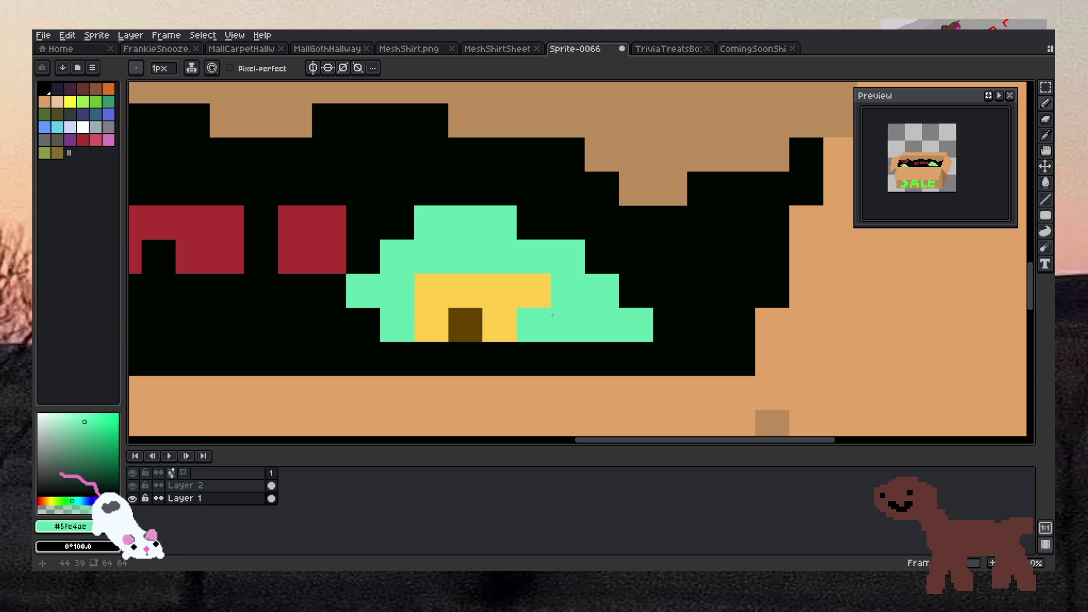
{"action": "key", "text": "ctrl+z"}
{"action": "left_click_drag", "start_coordinate": [598, 317], "coordinate": [527, 317]}
- Add yellow right of the door and a second dark brown doorway pixel
{"action": "left_click", "coordinate": [522, 285], "text": "alt"}
{"action": "left_click", "coordinate": [567, 324]}
{"action": "left_click", "coordinate": [533, 256]}
{"action": "key", "text": "ctrl+z"}
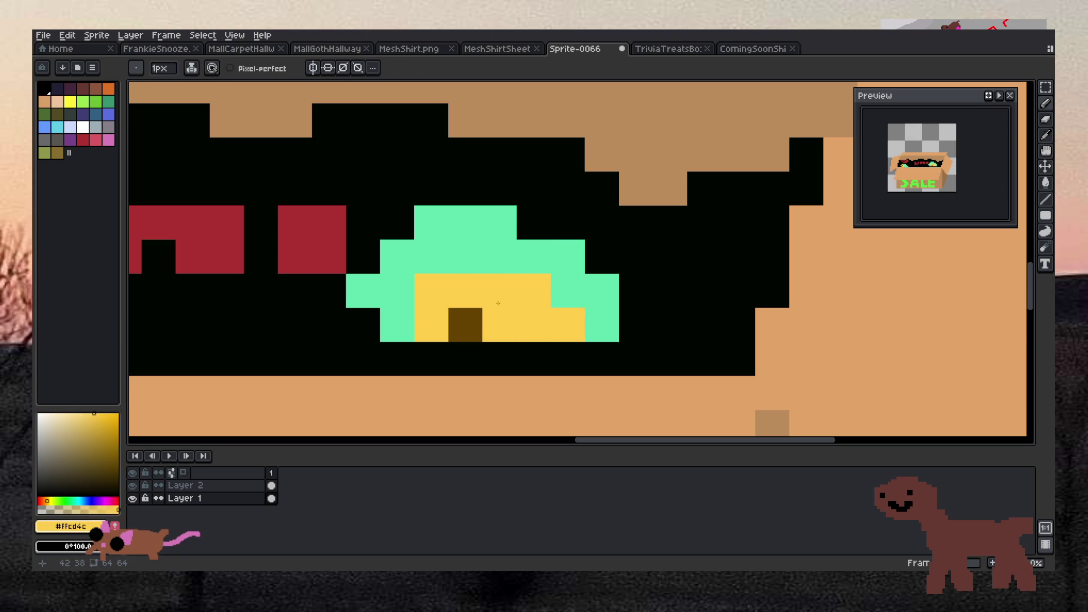
{"action": "left_click", "coordinate": [469, 323], "text": "alt"}
{"action": "left_click", "coordinate": [532, 324]}
{"action": "left_click_drag", "start_coordinate": [532, 324], "coordinate": [566, 324]}
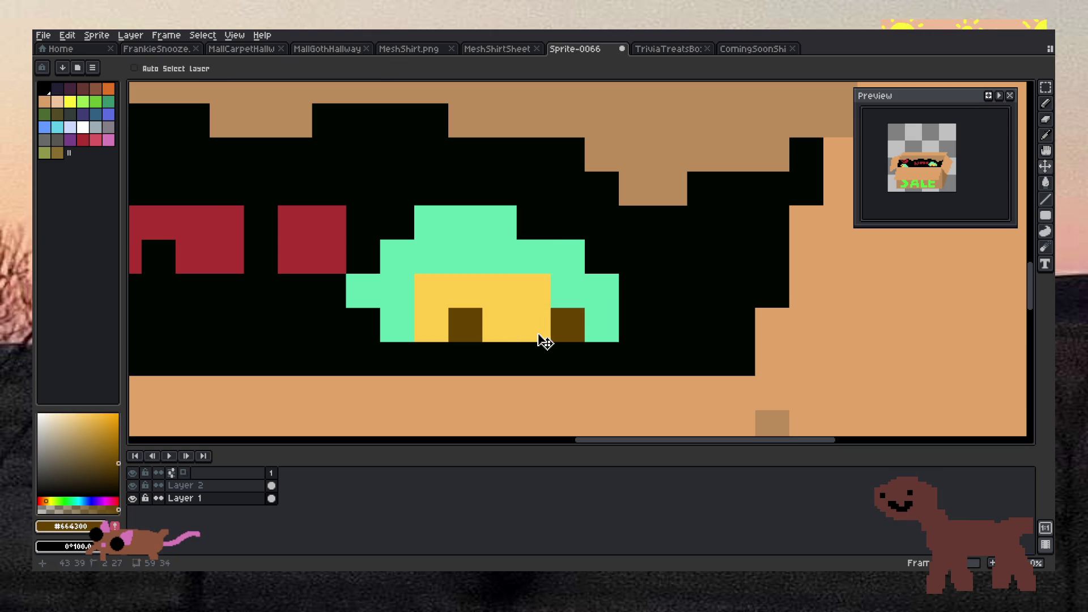
{"action": "key", "text": "ctrl+z"}
{"action": "left_click", "coordinate": [566, 222]}
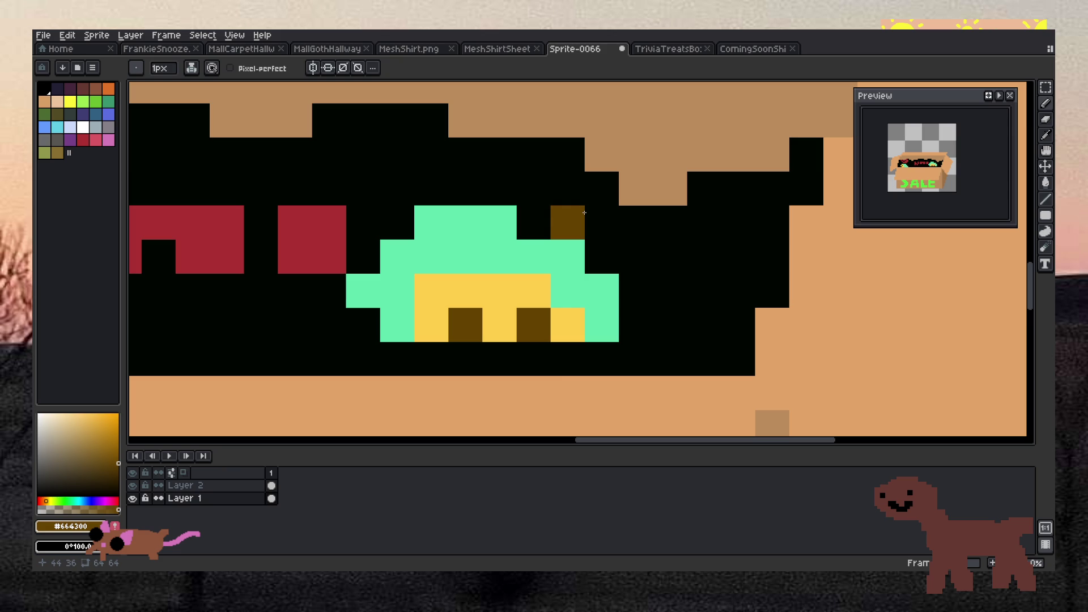
{"action": "key", "text": "ctrl+y"}
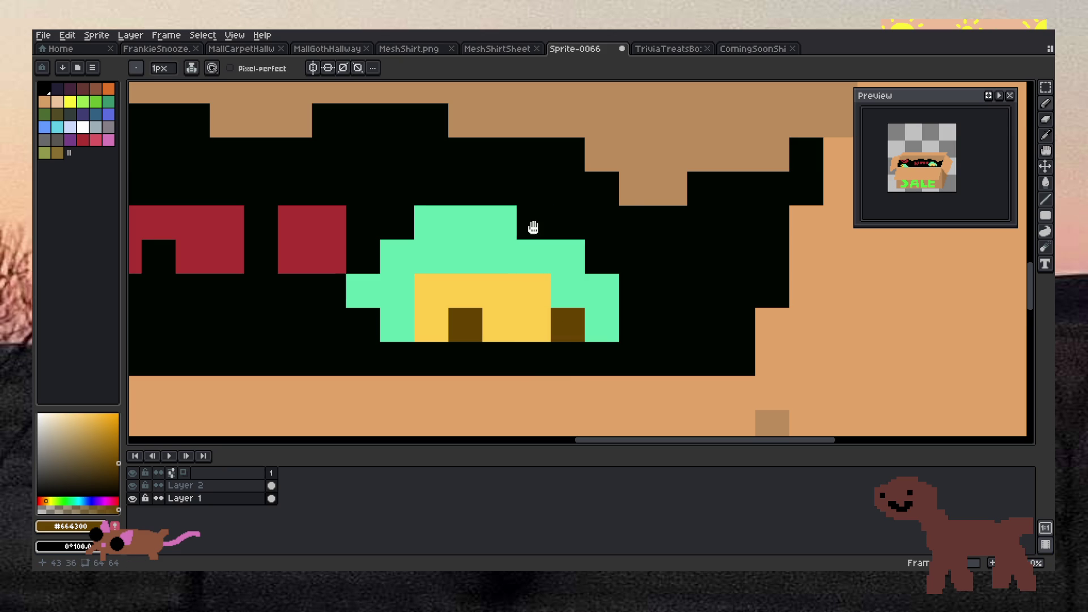
{"action": "scroll", "coordinate": [534, 227], "scroll_direction": "down", "scroll_amount": 5}
{"action": "scroll", "coordinate": [654, 212], "scroll_direction": "down", "scroll_amount": 4}
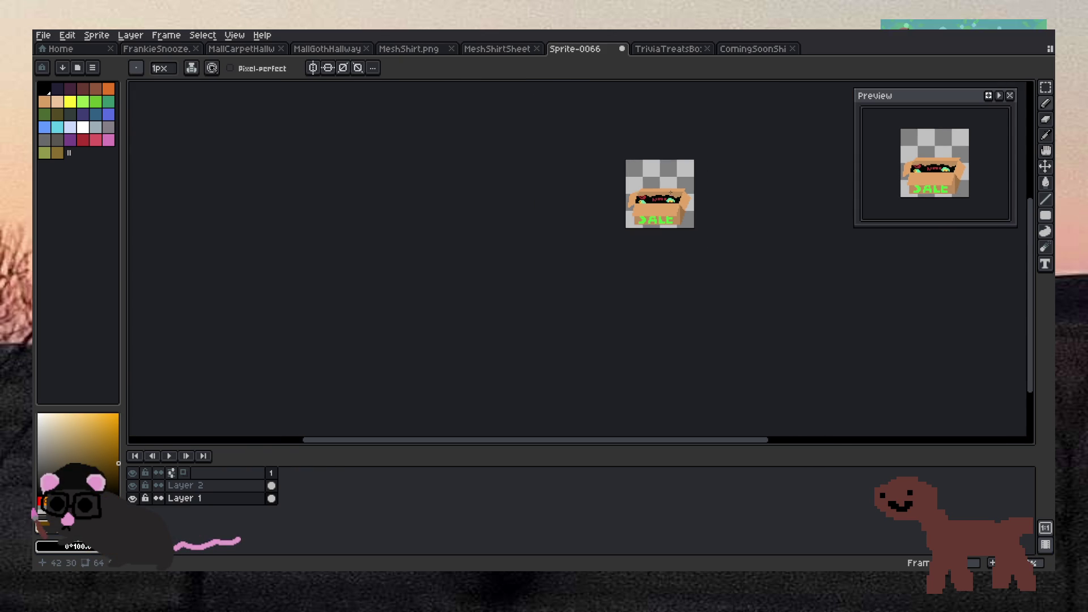
{"action": "scroll", "coordinate": [674, 201], "scroll_direction": "down", "scroll_amount": 1}
{"action": "mouse_move", "coordinate": [680, 212]}
{"action": "left_mouse_down"}
{"action": "mouse_move", "coordinate": [664, 244]}
{"action": "mouse_move", "coordinate": [586, 309]}
{"action": "left_mouse_up"}
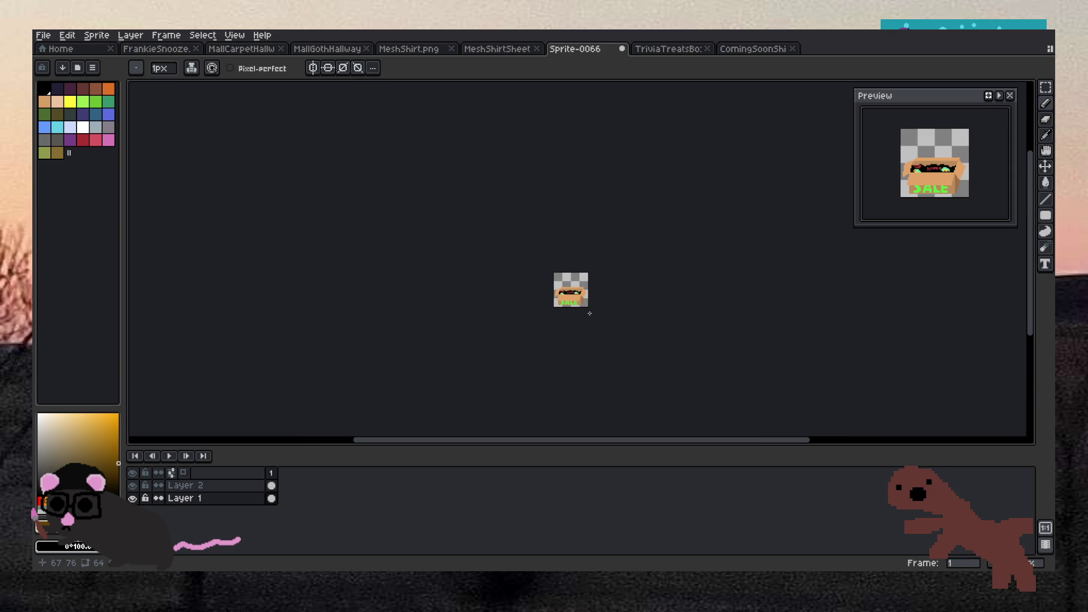
{"action": "scroll", "coordinate": [587, 312], "scroll_direction": "up", "scroll_amount": 5}
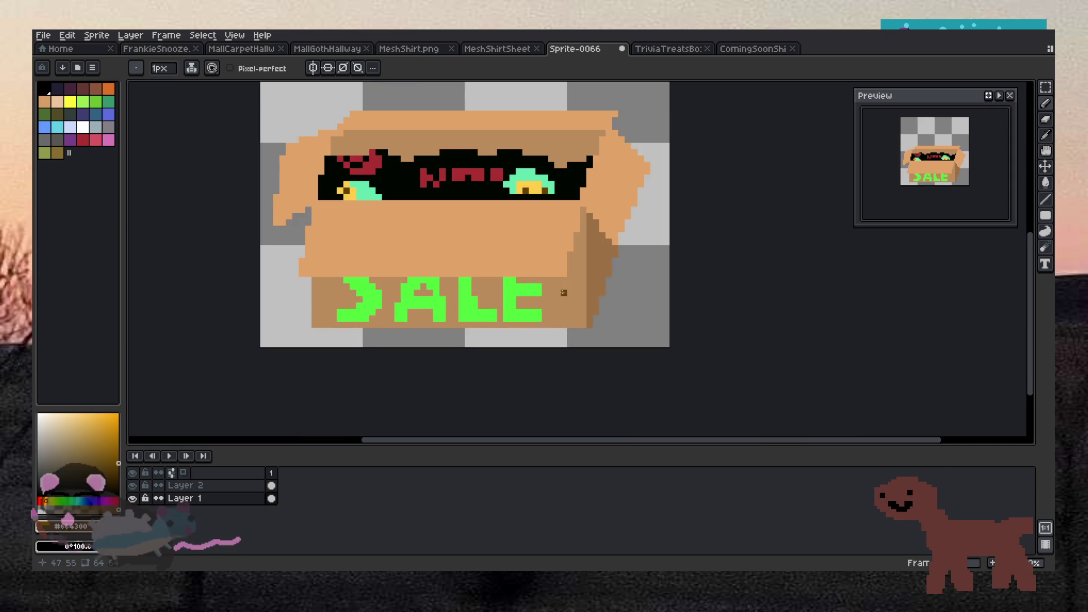
{"action": "left_click_drag", "start_coordinate": [493, 236], "coordinate": [578, 311]}
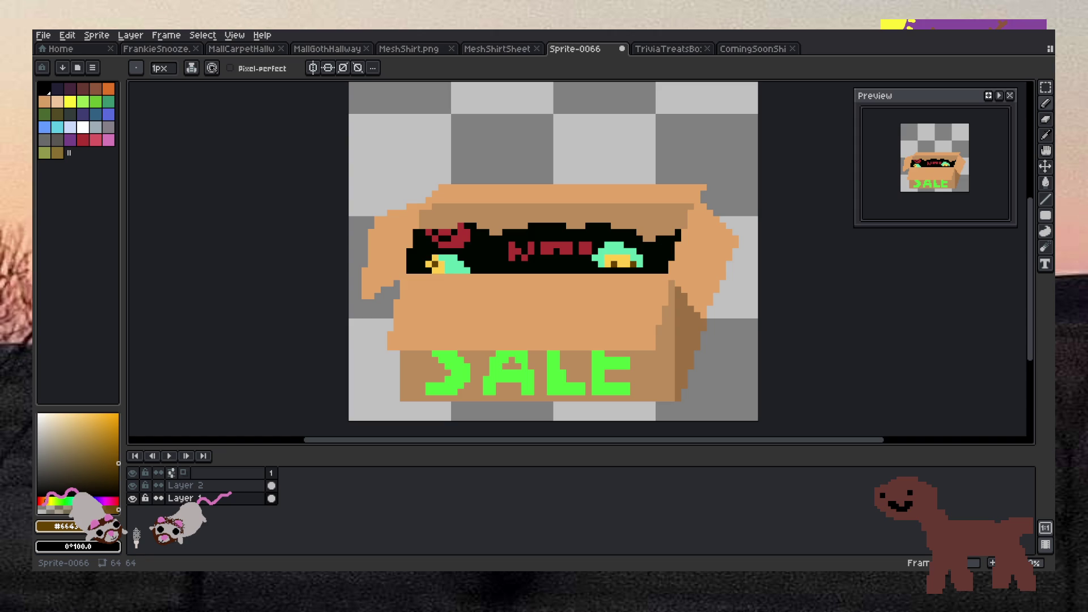
- Paint the grey gap beside the red shapes black
{"action": "scroll", "coordinate": [645, 251], "scroll_direction": "up", "scroll_amount": 1}
{"action": "scroll", "coordinate": [646, 251], "scroll_direction": "up", "scroll_amount": 1}
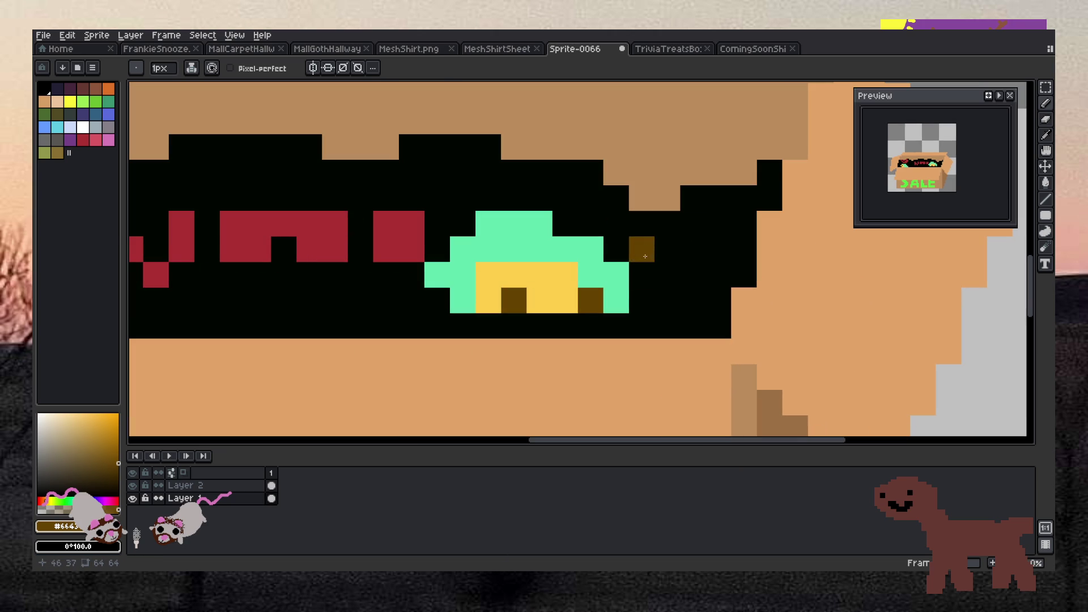
{"action": "left_click", "coordinate": [1046, 87]}
{"action": "mouse_move", "coordinate": [426, 211]}
{"action": "left_mouse_down"}
{"action": "mouse_move", "coordinate": [451, 260]}
{"action": "mouse_move", "coordinate": [650, 326]}
{"action": "left_mouse_up"}
{"action": "key", "text": "i"}
{"action": "left_click", "coordinate": [683, 260]}
{"action": "key", "text": "b"}
{"action": "mouse_move", "coordinate": [616, 224]}
{"action": "left_mouse_down"}
{"action": "mouse_move", "coordinate": [478, 223]}
{"action": "mouse_move", "coordinate": [436, 305]}
{"action": "left_mouse_up"}
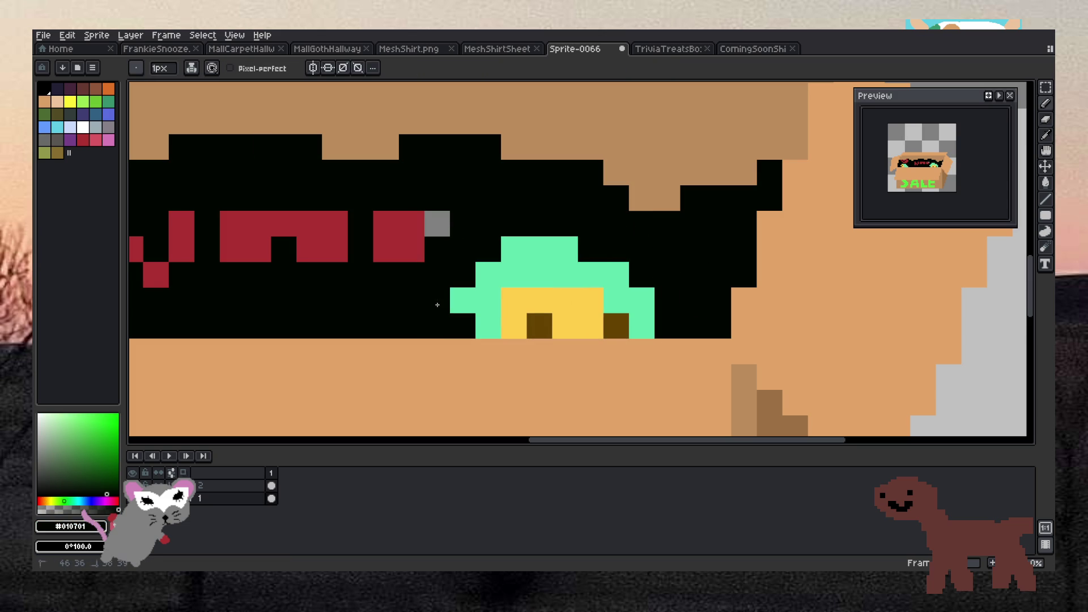
{"action": "left_click", "coordinate": [438, 221]}
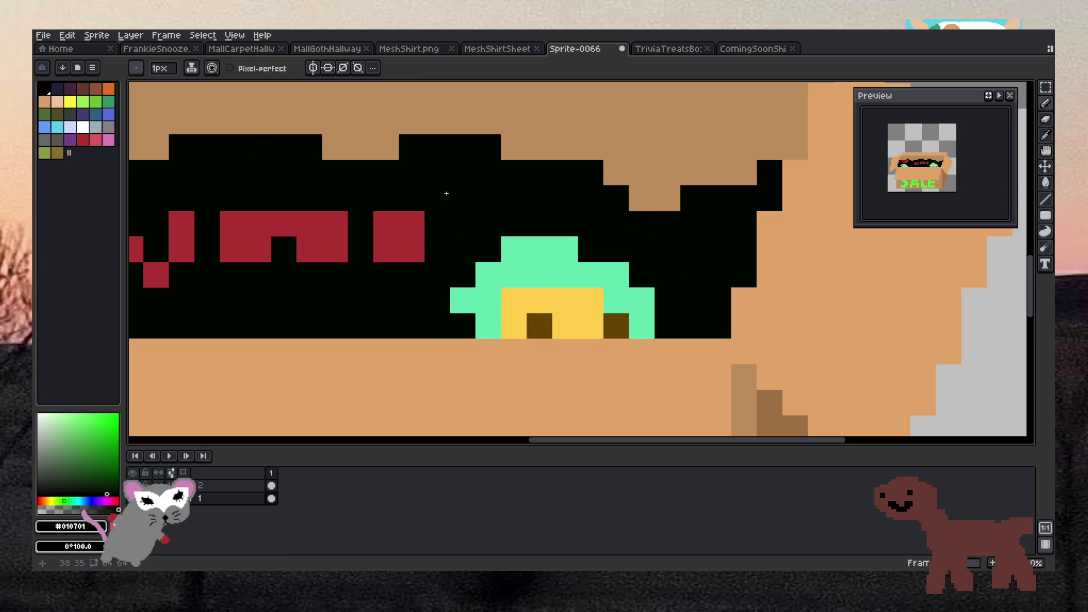
- Turn one black pixel in the opening mint and check the result zoomed out
{"action": "key", "text": "i"}
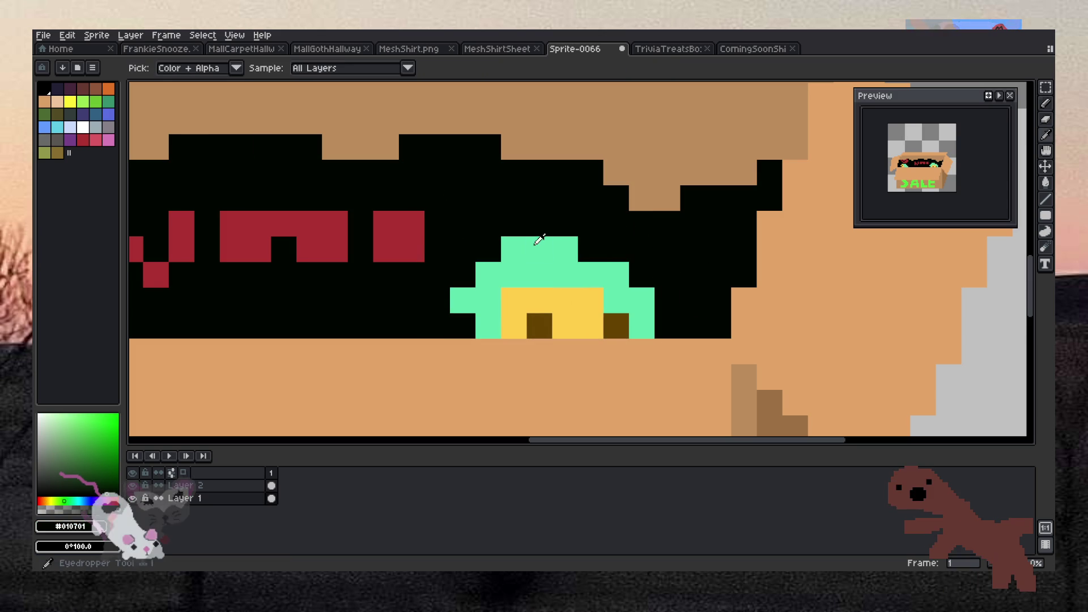
{"action": "left_click", "coordinate": [490, 296]}
{"action": "key", "text": "b"}
{"action": "left_click", "coordinate": [462, 275]}
{"action": "scroll", "coordinate": [463, 275], "scroll_direction": "down", "scroll_amount": 5}
{"action": "left_click_drag", "start_coordinate": [448, 298], "coordinate": [536, 237]}
{"action": "scroll", "coordinate": [532, 204], "scroll_direction": "up", "scroll_amount": 2}
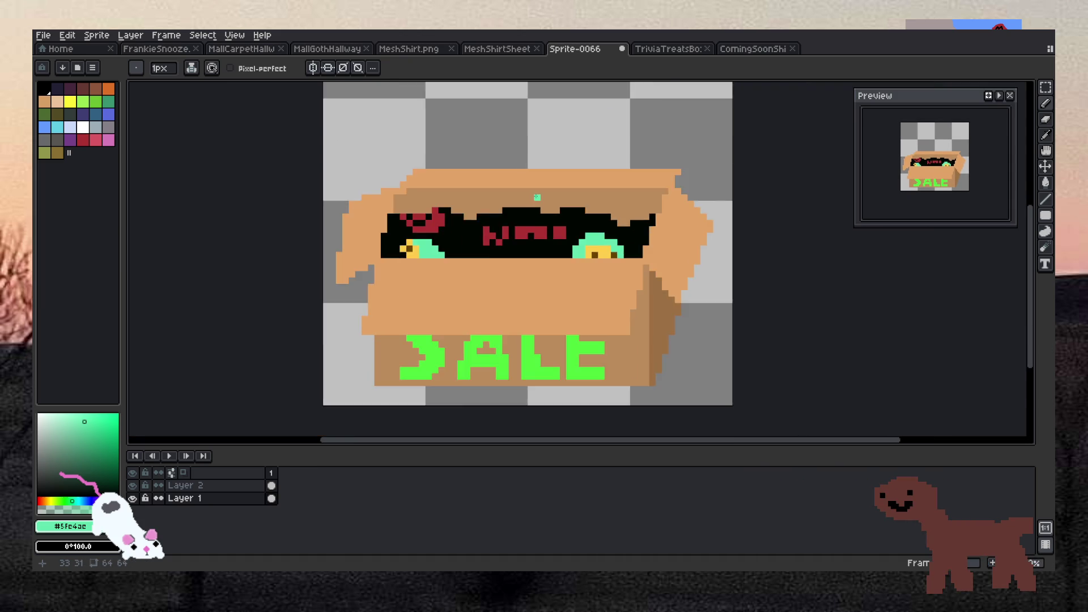
{"action": "scroll", "coordinate": [536, 196], "scroll_direction": "down", "scroll_amount": 3}
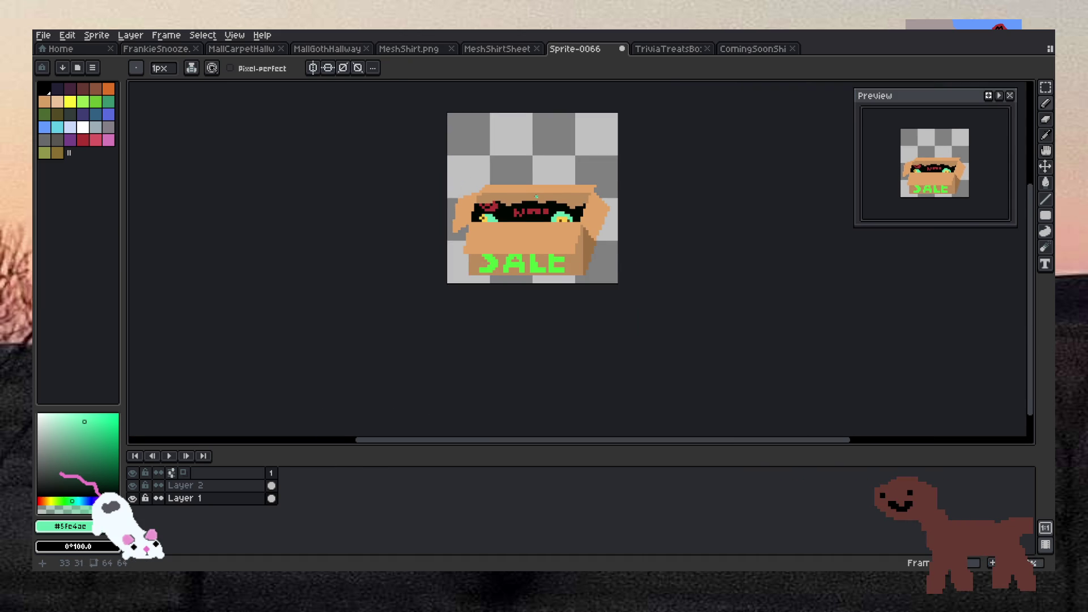
{"action": "scroll", "coordinate": [536, 196], "scroll_direction": "up", "scroll_amount": 2}
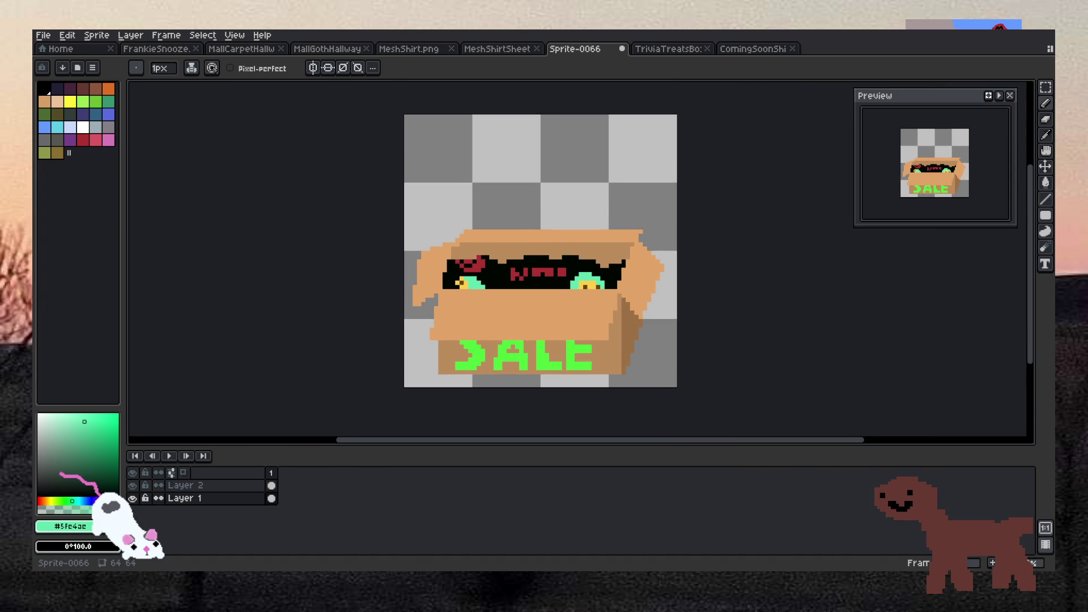
{"action": "key", "text": "alt+Tab"}
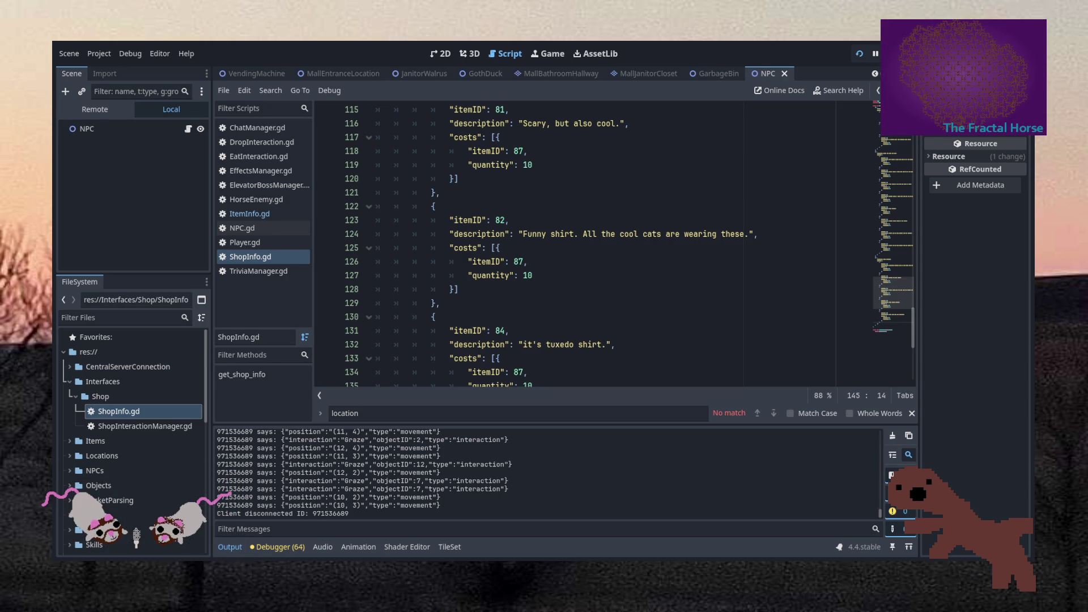
- Review the cost quantity of item 82 in ShopInfo.gd
{"action": "left_click", "coordinate": [527, 274]}
{"action": "scroll", "coordinate": [527, 266], "scroll_direction": "down", "scroll_amount": 6}
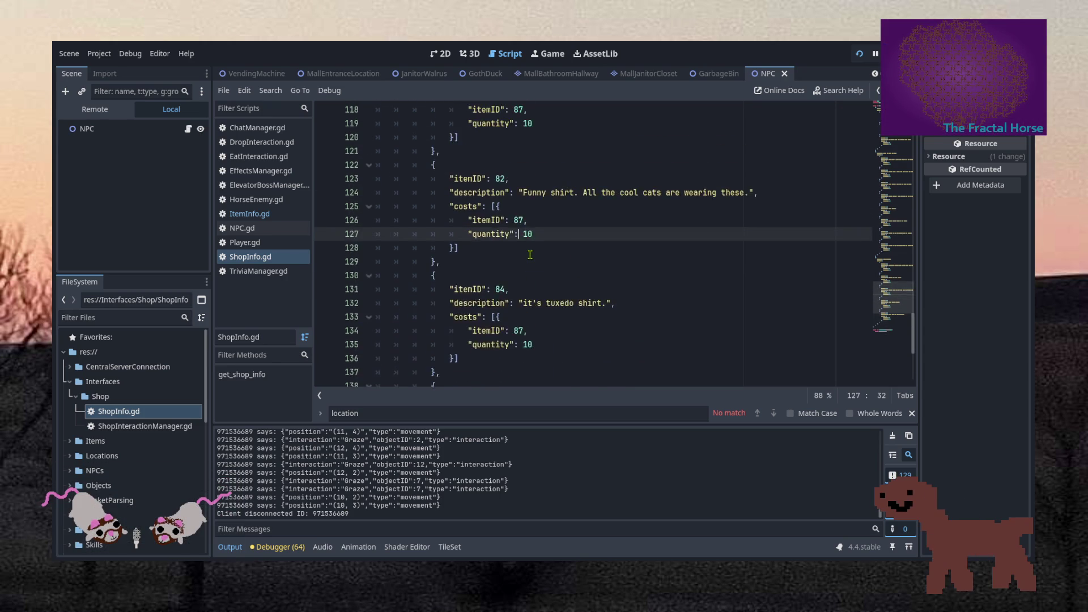
{"action": "scroll", "coordinate": [530, 254], "scroll_direction": "up", "scroll_amount": 5}
- Show item 82, the Hip T-Shirt, in the ItemInfo.gd script
{"action": "left_click", "coordinate": [242, 228]}
{"action": "left_click", "coordinate": [249, 214]}
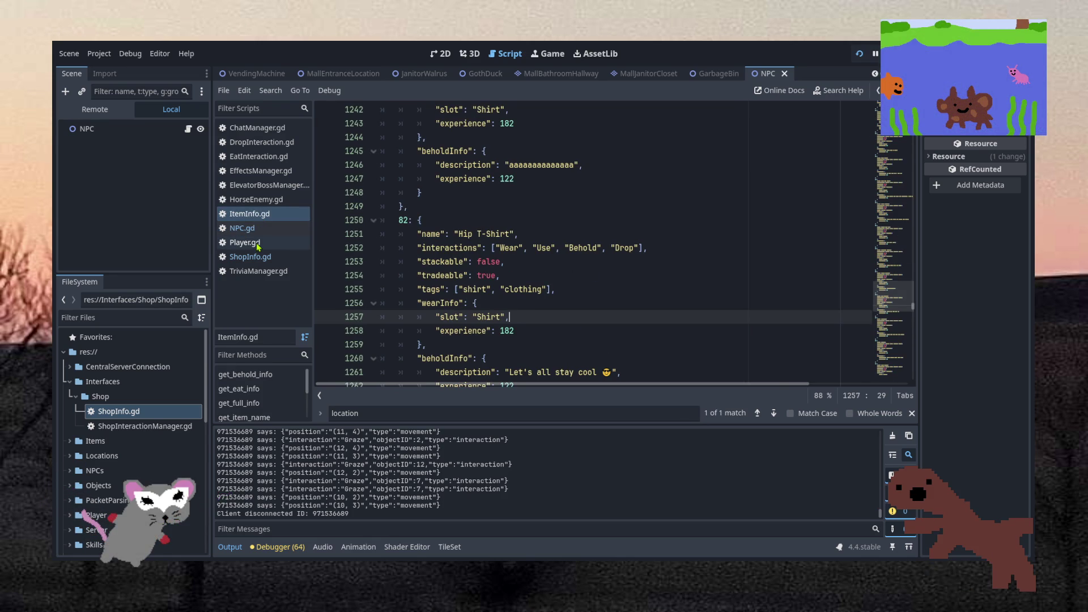
{"action": "left_click", "coordinate": [256, 242]}
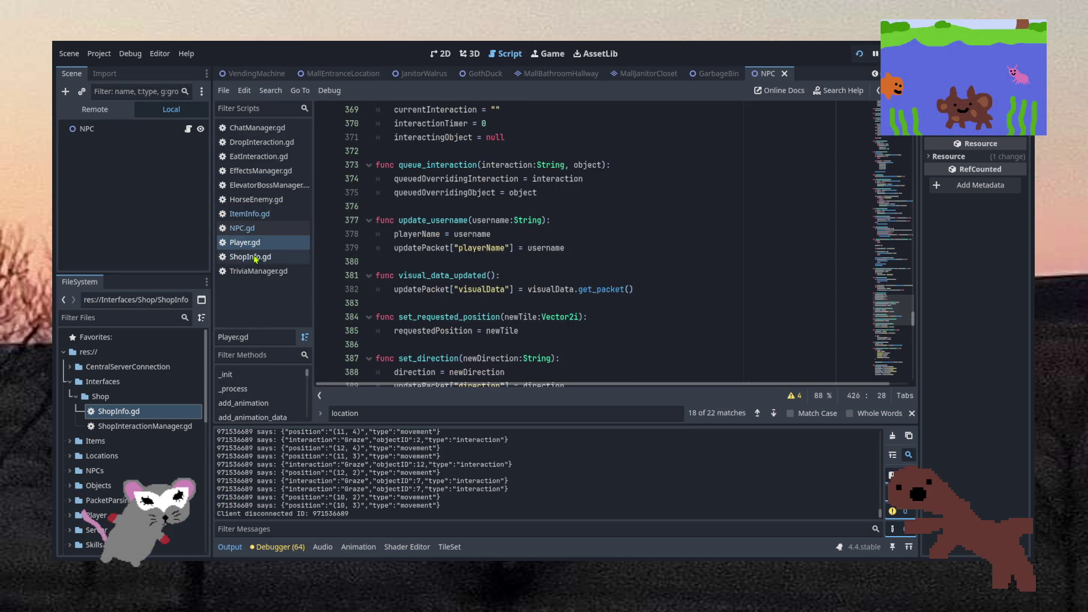
{"action": "left_click", "coordinate": [261, 227]}
{"action": "left_click", "coordinate": [257, 214]}
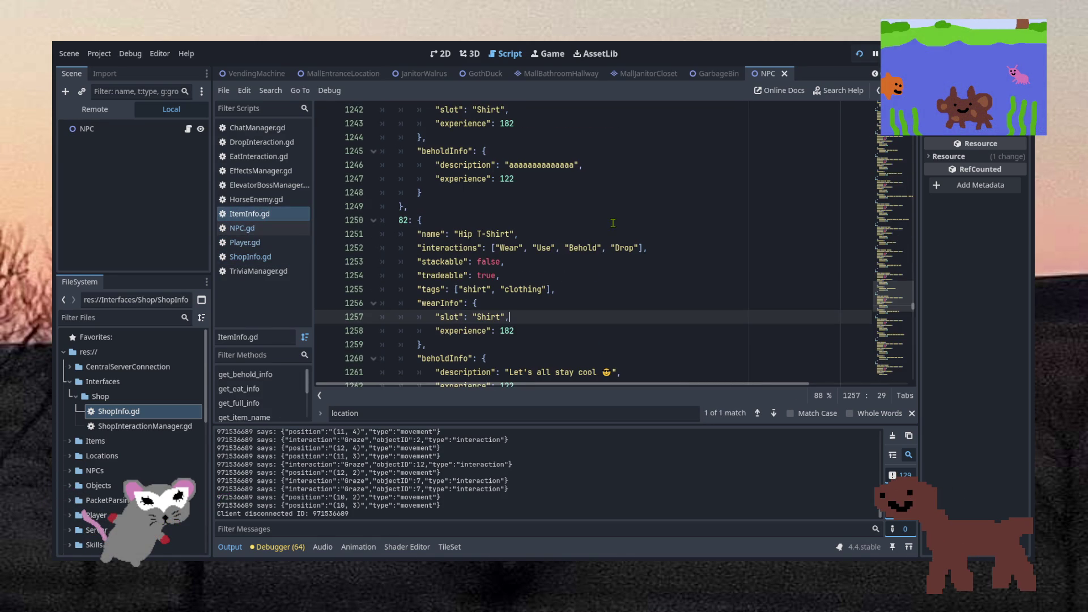
{"action": "scroll", "coordinate": [589, 222], "scroll_direction": "down", "scroll_amount": 5}
{"action": "scroll", "coordinate": [589, 222], "scroll_direction": "up", "scroll_amount": 6}
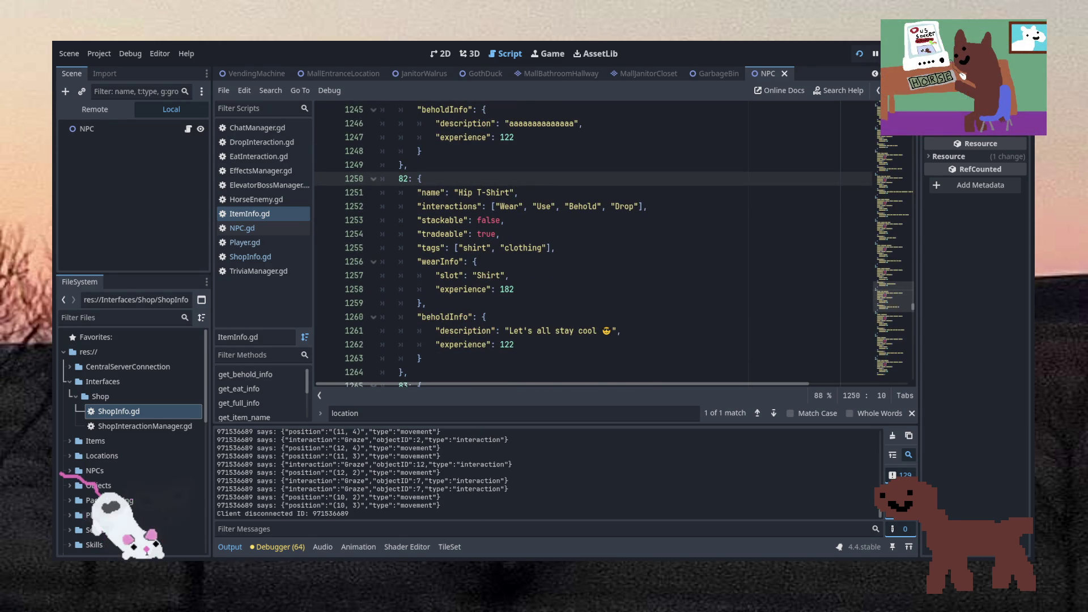
{"action": "scroll", "coordinate": [67, 398], "scroll_direction": "down", "scroll_amount": 5}
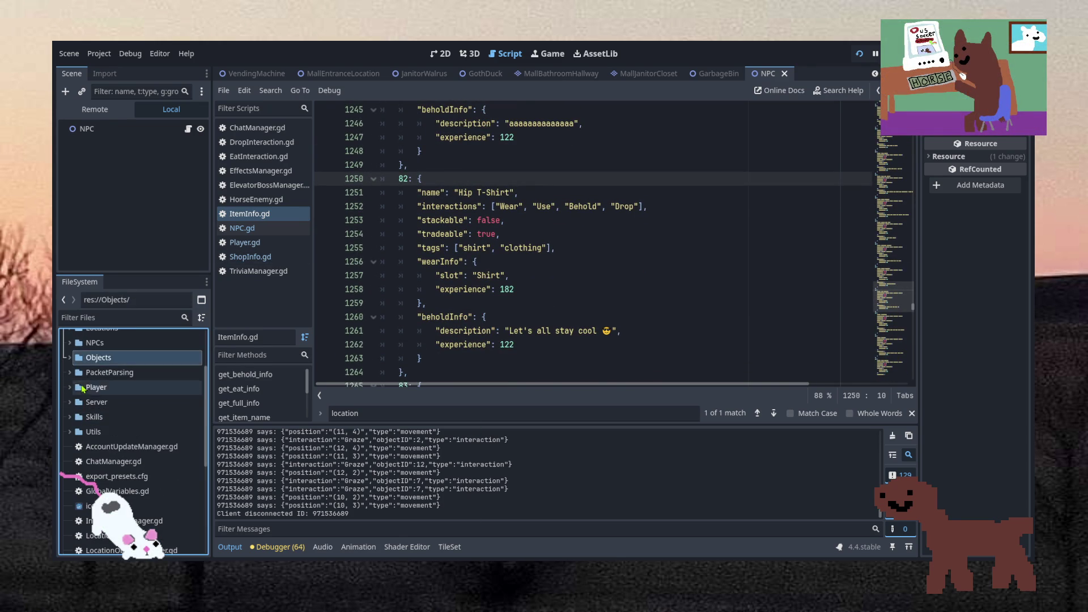
- Open TriviaTreats.tscn from Objects/Shops in the 2D editor
{"action": "left_click", "coordinate": [69, 358]}
{"action": "scroll", "coordinate": [69, 368], "scroll_direction": "down", "scroll_amount": 2}
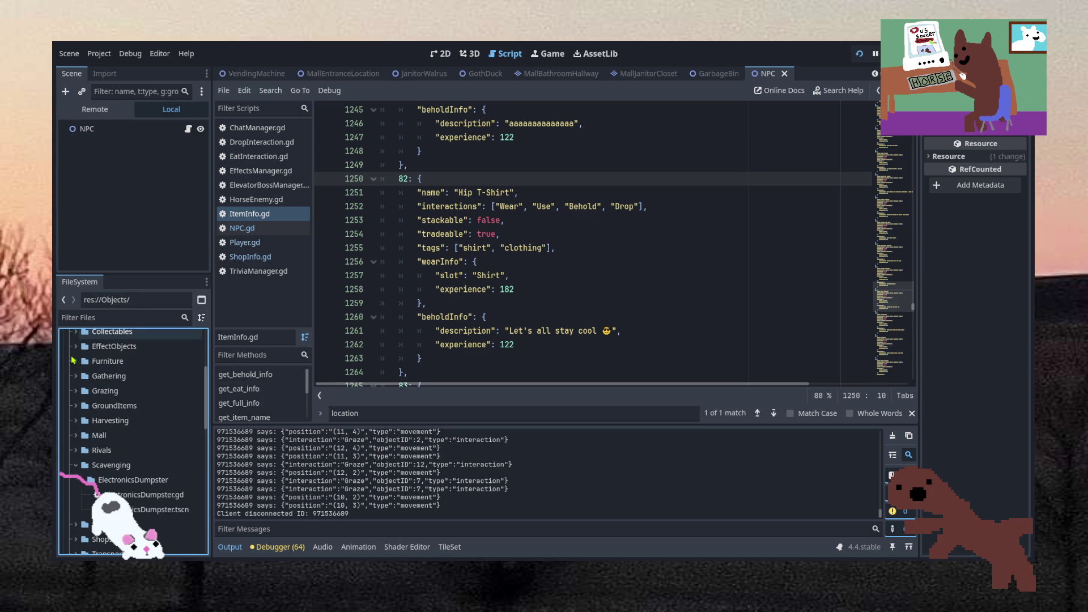
{"action": "left_click", "coordinate": [76, 465]}
{"action": "scroll", "coordinate": [72, 498], "scroll_direction": "down", "scroll_amount": 2}
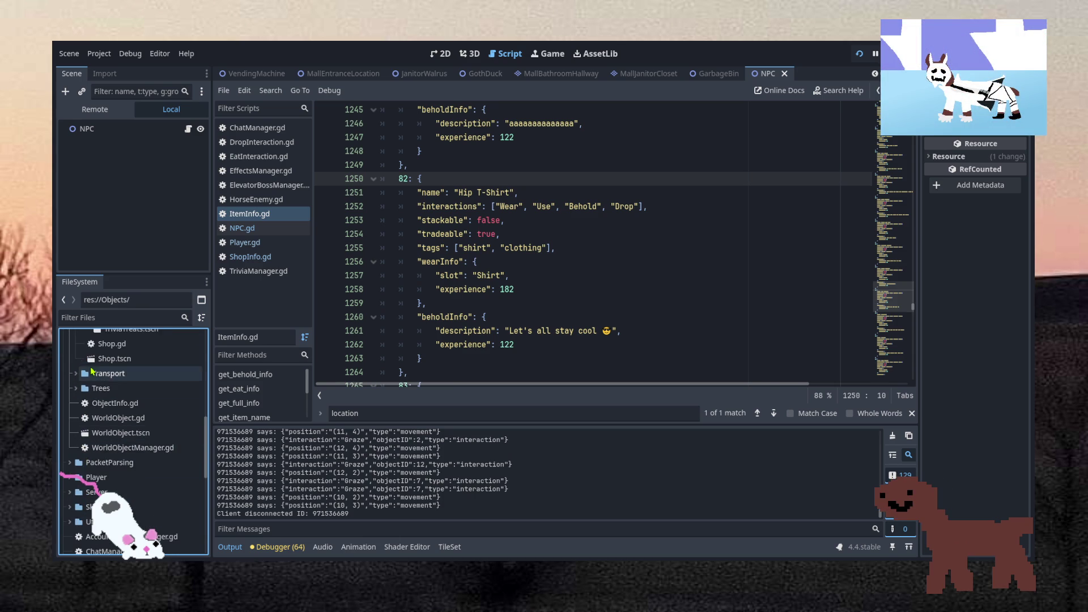
{"action": "scroll", "coordinate": [81, 362], "scroll_direction": "down", "scroll_amount": 3}
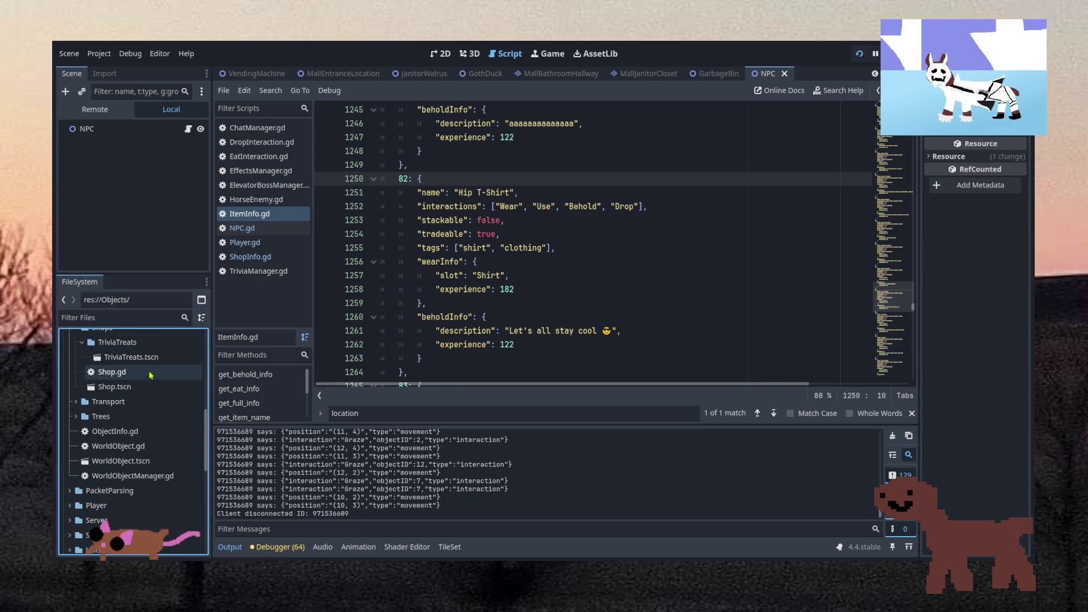
{"action": "left_click", "coordinate": [136, 357]}
{"action": "left_click", "coordinate": [447, 54]}
{"action": "double_click", "coordinate": [131, 357]}
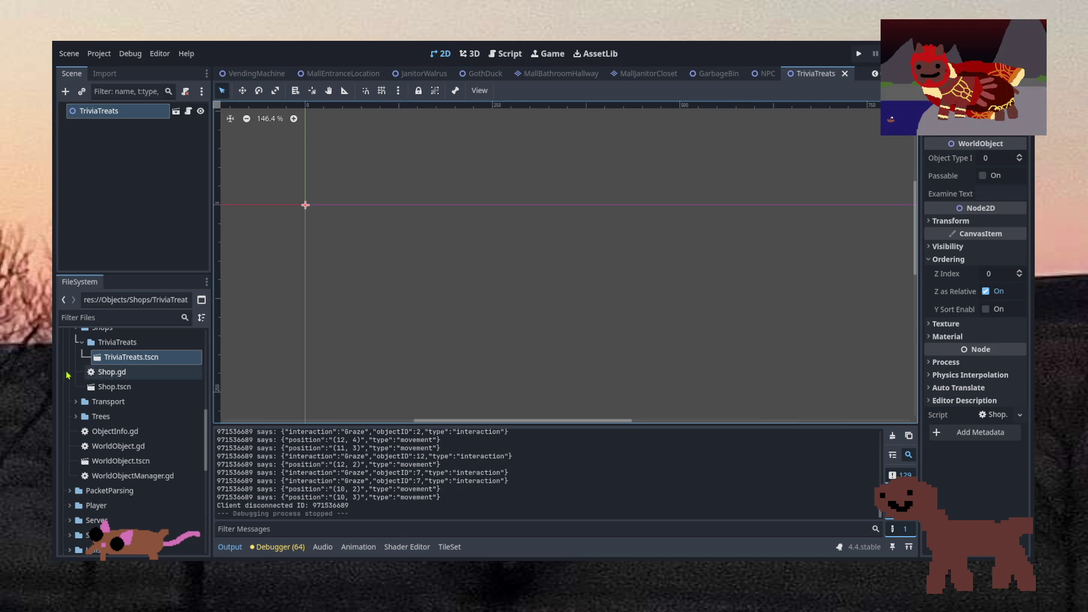
- Create a ColdSubject folder in Shops and move the ColdSubject scene copy into it
{"action": "scroll", "coordinate": [113, 365], "scroll_direction": "up", "scroll_amount": 2}
{"action": "left_click", "coordinate": [128, 385]}
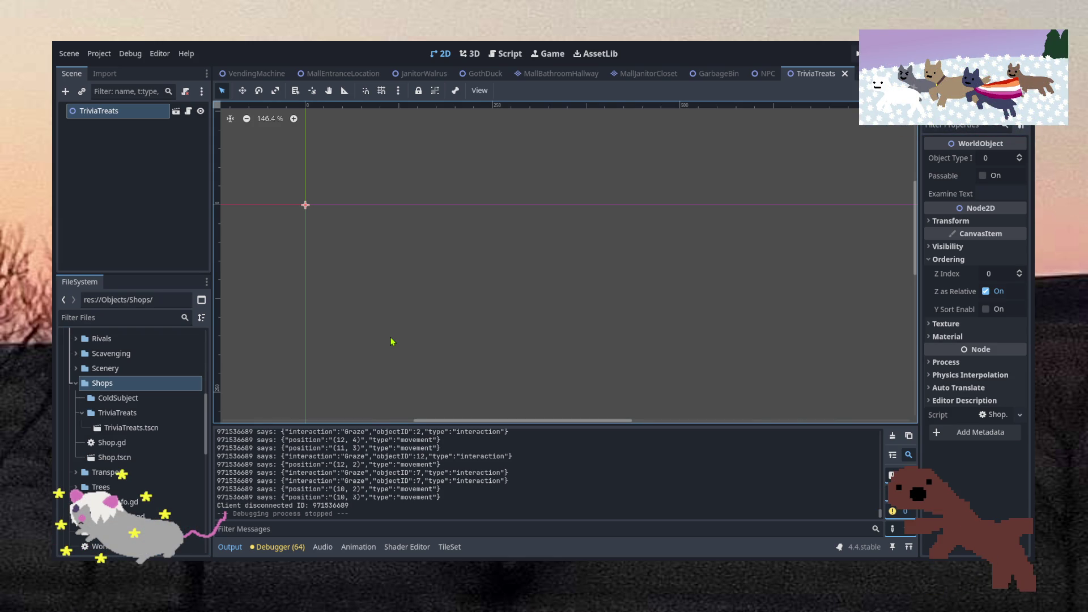
{"action": "left_click", "coordinate": [116, 413]}
{"action": "left_click", "coordinate": [166, 429]}
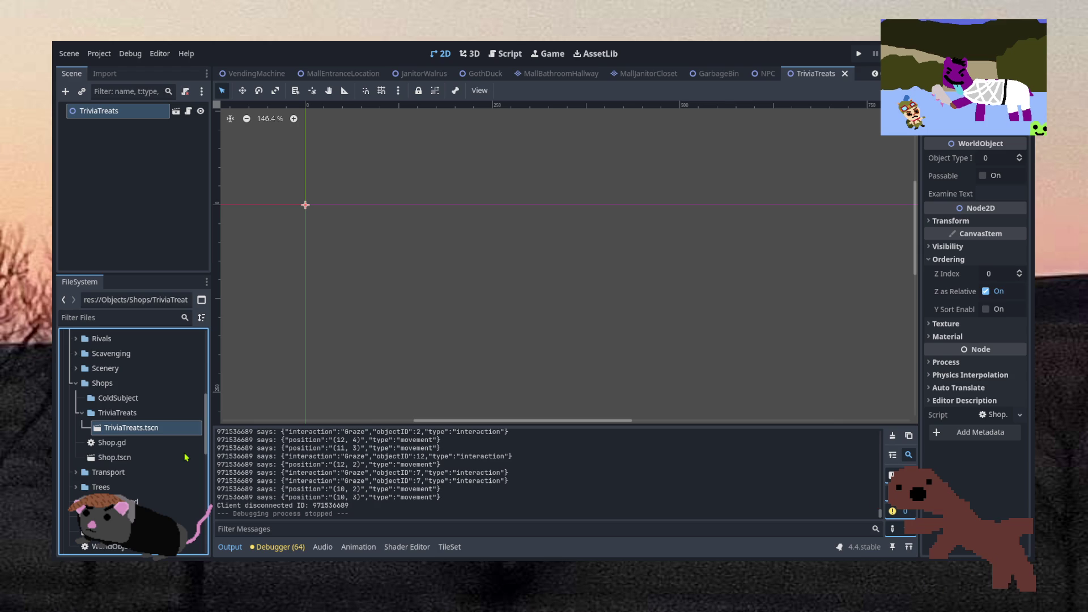
{"action": "mouse_move", "coordinate": [136, 431]}
{"action": "left_mouse_down"}
{"action": "mouse_move", "coordinate": [129, 435]}
{"action": "mouse_move", "coordinate": [140, 400]}
{"action": "left_mouse_up"}
- Open ColdSubject.tscn and rename its root node from TriviaTreats to ColdSubject
{"action": "left_click", "coordinate": [115, 414]}
{"action": "double_click", "coordinate": [115, 417]}
{"action": "left_click", "coordinate": [116, 112]}
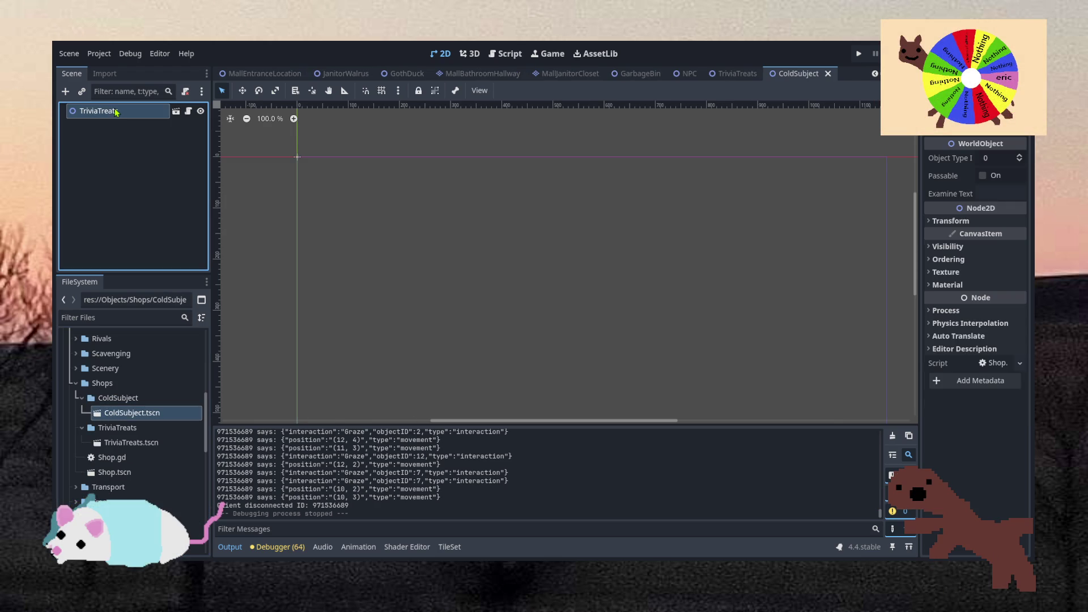
{"action": "type", "text": "ColdSubject"}
{"action": "left_click", "coordinate": [413, 300]}
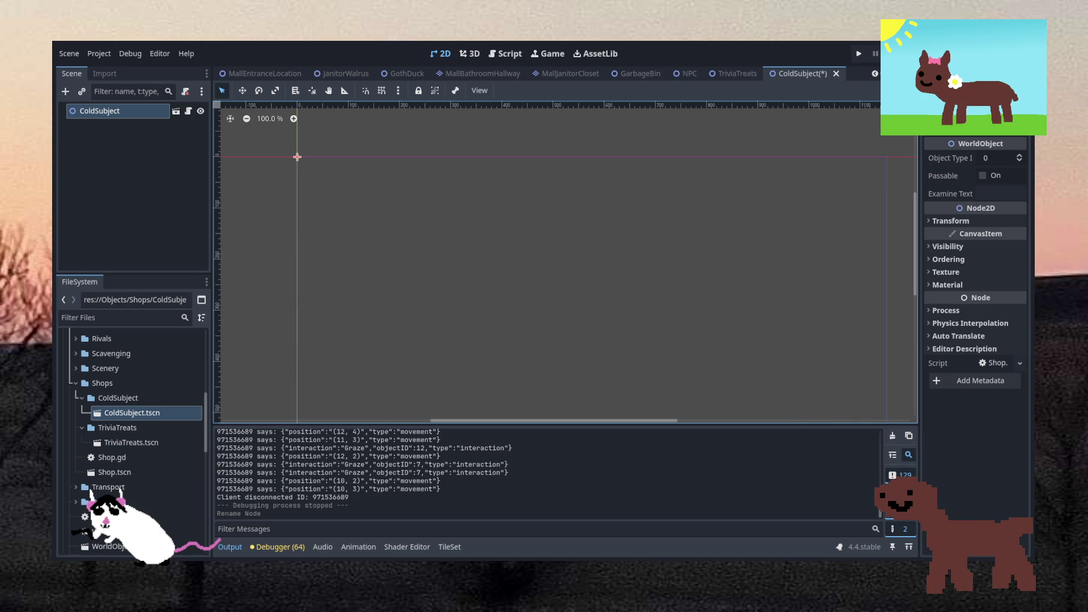
{"action": "mouse_move", "coordinate": [919, 312]}
{"action": "left_mouse_down"}
{"action": "mouse_move", "coordinate": [804, 310]}
{"action": "mouse_move", "coordinate": [877, 314]}
{"action": "left_mouse_up"}
- Review Shop.gd, then duplicate it in the Shops folder as ColdSubjectShop.gd
{"action": "left_click", "coordinate": [989, 364]}
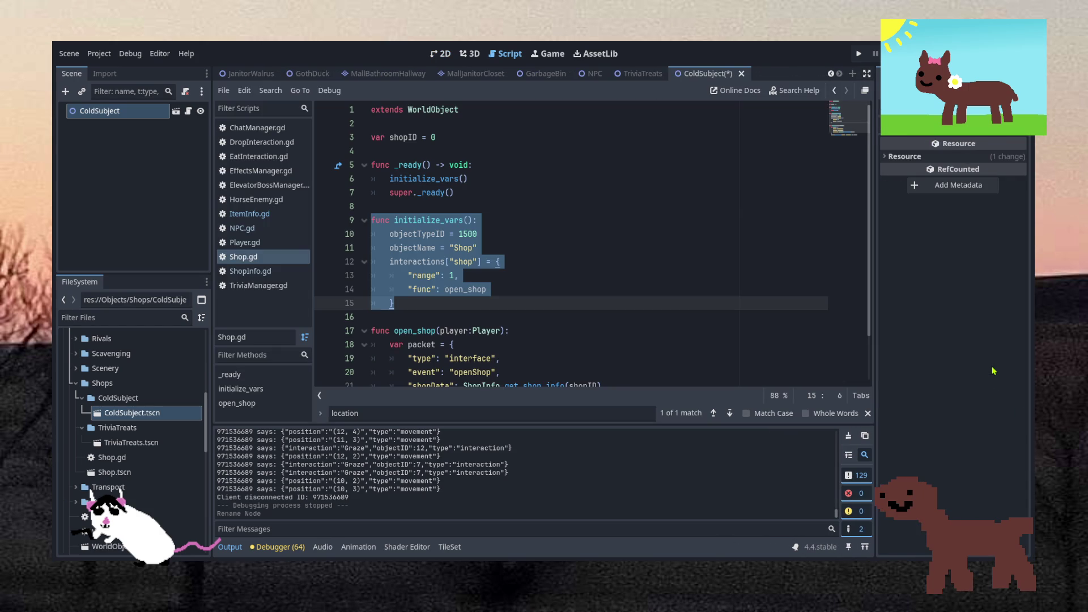
{"action": "left_click", "coordinate": [591, 252]}
{"action": "scroll", "coordinate": [510, 238], "scroll_direction": "down", "scroll_amount": 2}
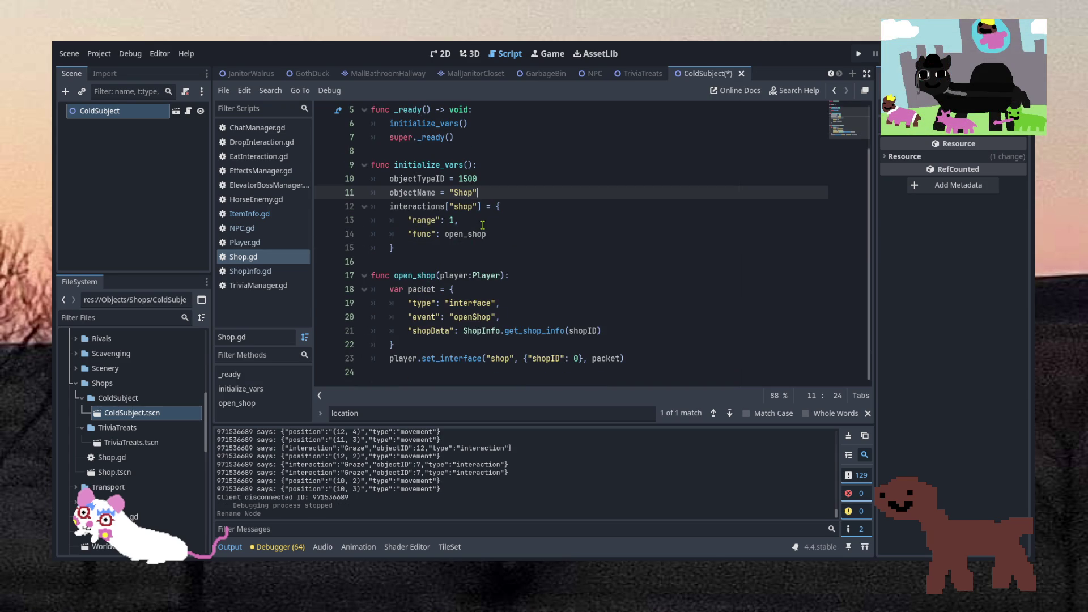
{"action": "scroll", "coordinate": [482, 225], "scroll_direction": "up", "scroll_amount": 2}
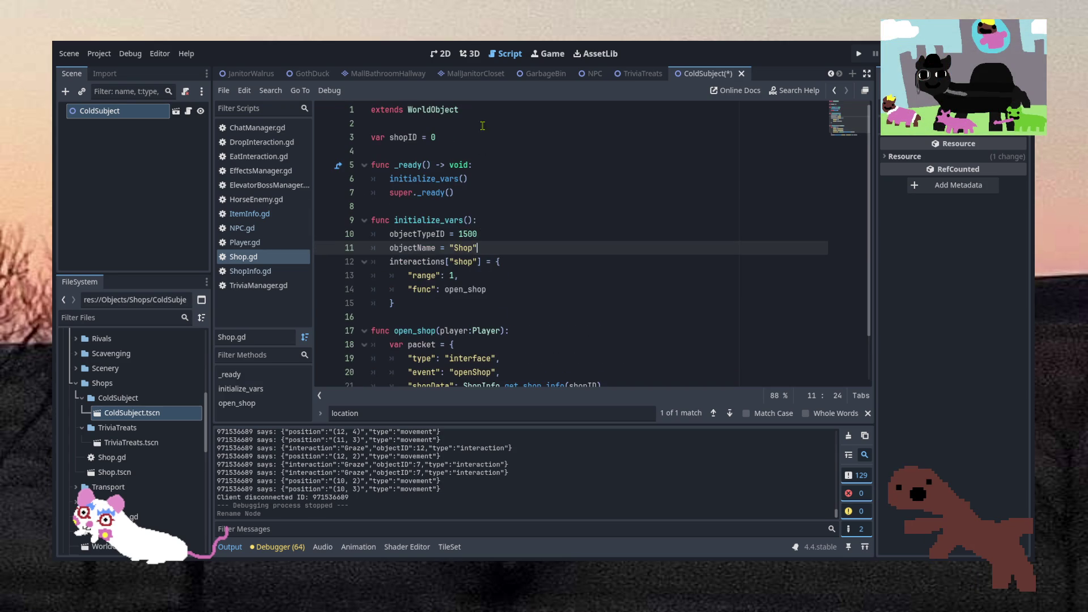
{"action": "left_click", "coordinate": [440, 53]}
{"action": "key", "text": "ctrl+F3"}
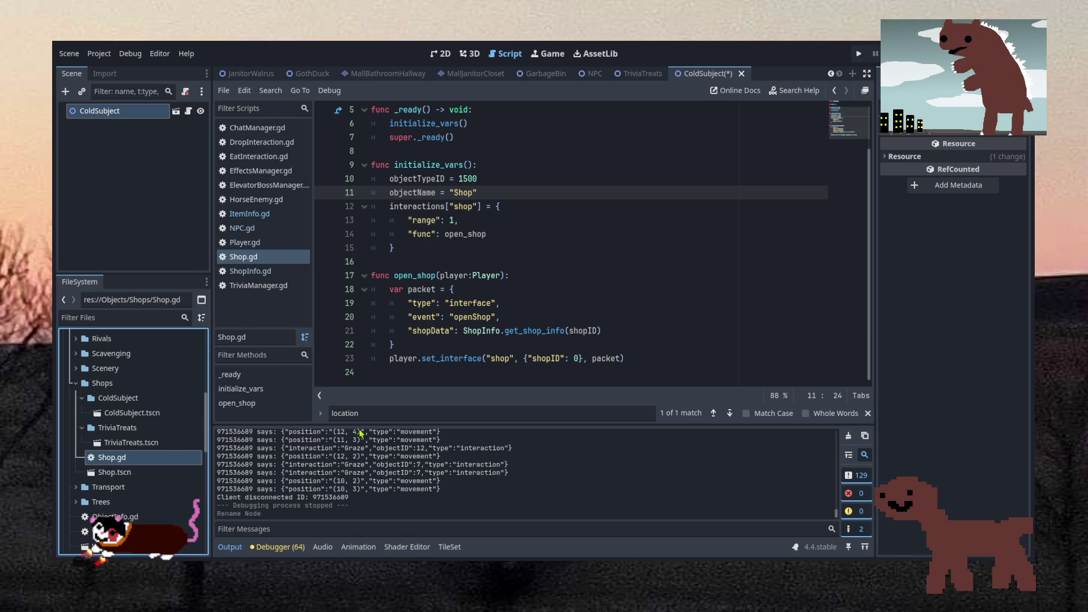
{"action": "left_click", "coordinate": [143, 459]}
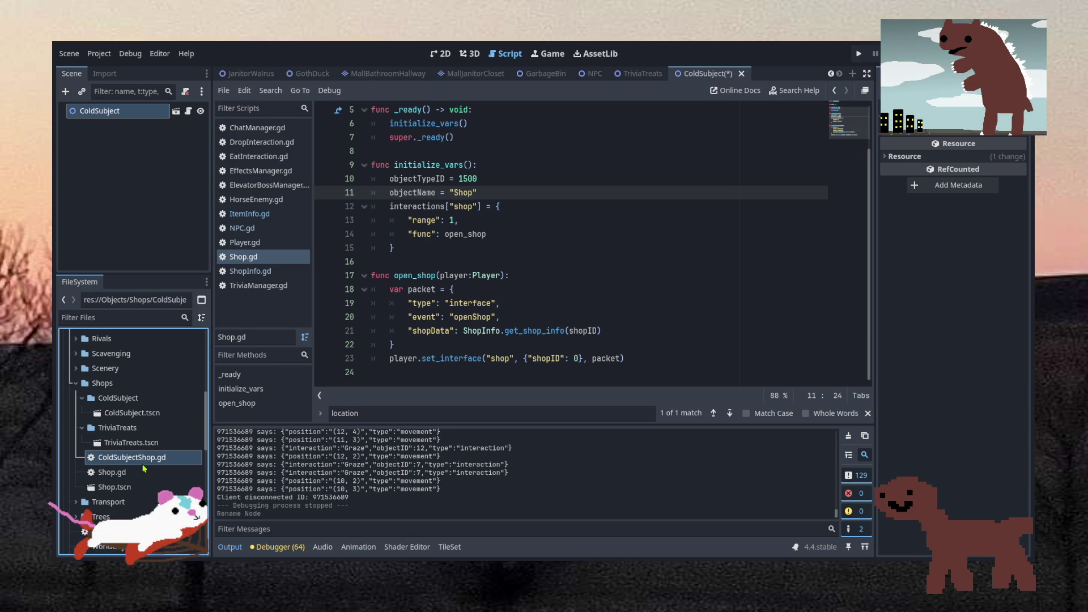
- Attach ColdSubjectShop.gd as the script of the ColdSubject scene's root node
{"action": "double_click", "coordinate": [142, 461]}
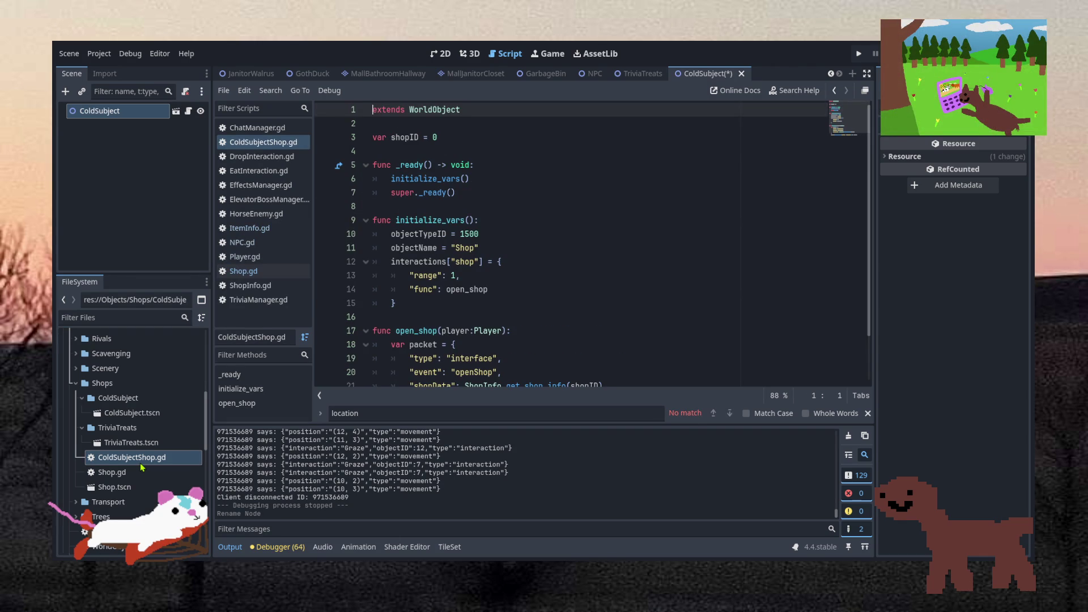
{"action": "left_click", "coordinate": [142, 413]}
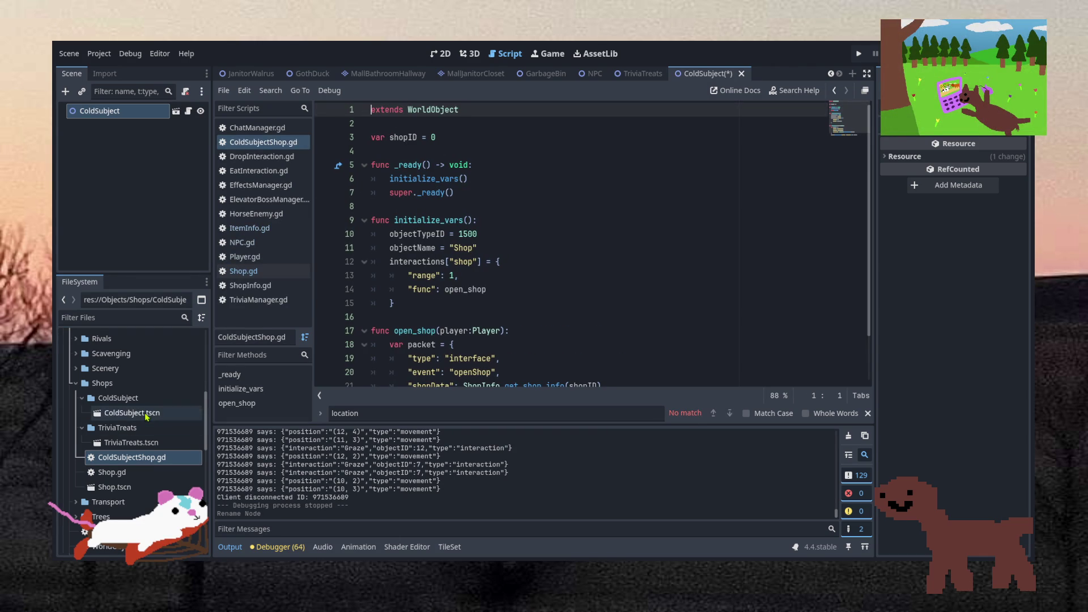
{"action": "left_click", "coordinate": [118, 113]}
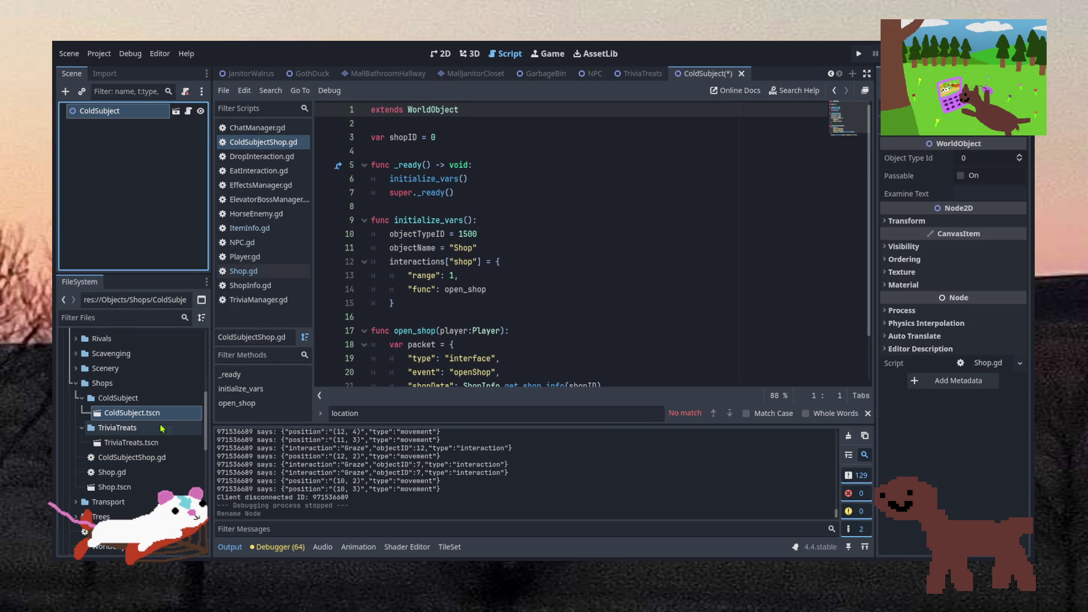
{"action": "left_click", "coordinate": [131, 458]}
{"action": "mouse_move", "coordinate": [131, 458]}
{"action": "left_mouse_down"}
{"action": "mouse_move", "coordinate": [567, 447]}
{"action": "mouse_move", "coordinate": [895, 405]}
{"action": "mouse_move", "coordinate": [986, 363]}
{"action": "left_mouse_up"}
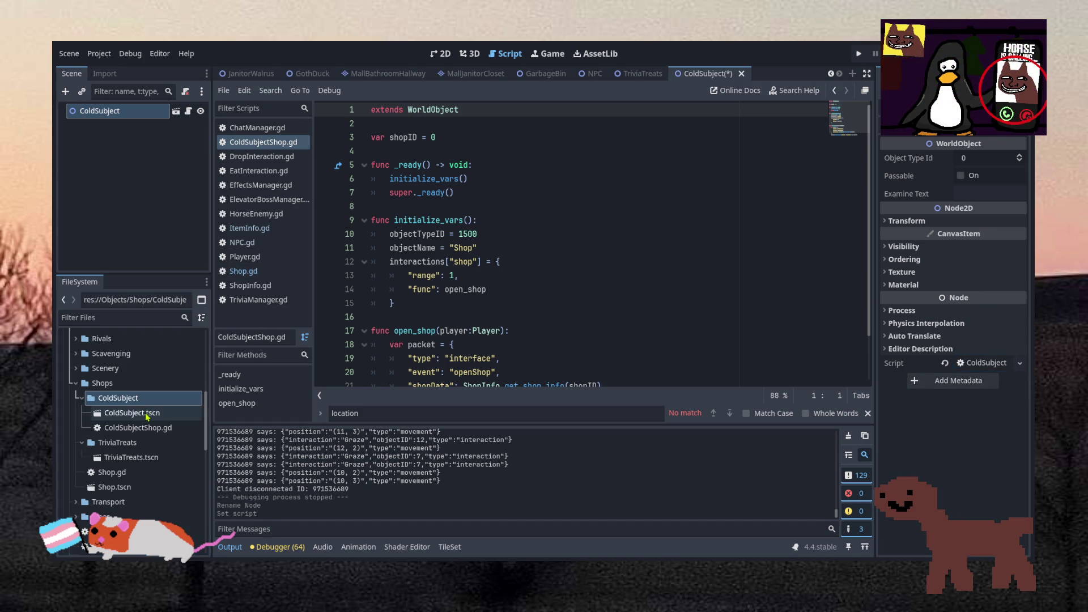
- Select ColdSubjectShop.gd in the ColdSubject folder and return to its objectTypeID line
{"action": "left_click", "coordinate": [138, 427]}
{"action": "left_click", "coordinate": [481, 317]}
{"action": "left_click", "coordinate": [488, 276]}
{"action": "left_click", "coordinate": [489, 235]}
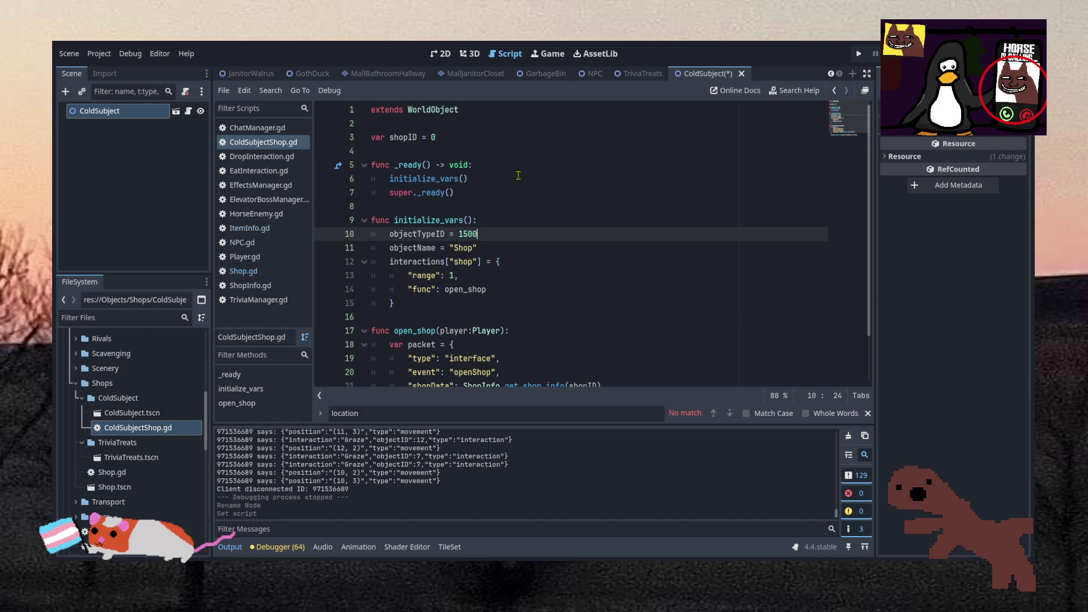
- Add 'class_name Shop' on line 2 of Shop.gd and save it
{"action": "left_click", "coordinate": [272, 276]}
{"action": "scroll", "coordinate": [481, 170], "scroll_direction": "up", "scroll_amount": 2}
{"action": "double_click", "coordinate": [433, 110]}
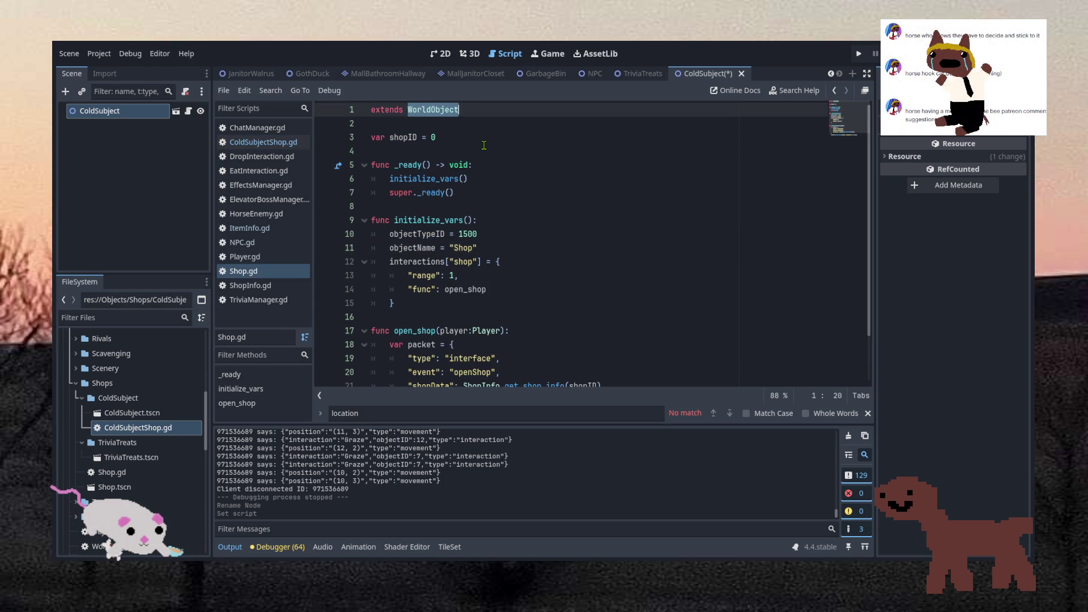
{"action": "key", "text": "End"}
{"action": "key", "text": "Return"}
{"action": "key", "text": "Return"}
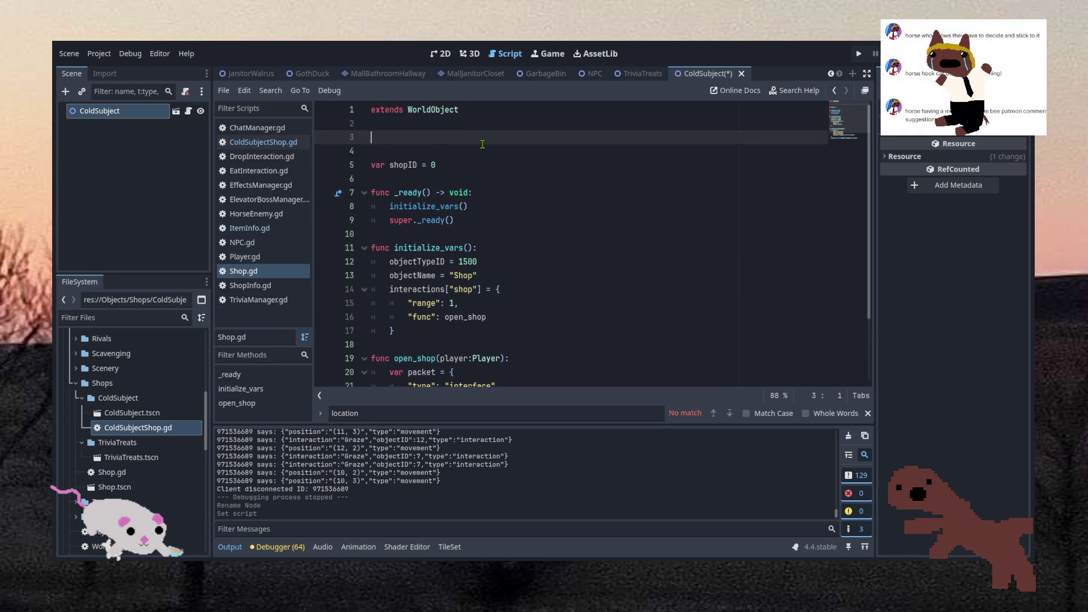
{"action": "key", "text": "BackSpace"}
{"action": "type", "text": "class_name SHo"}
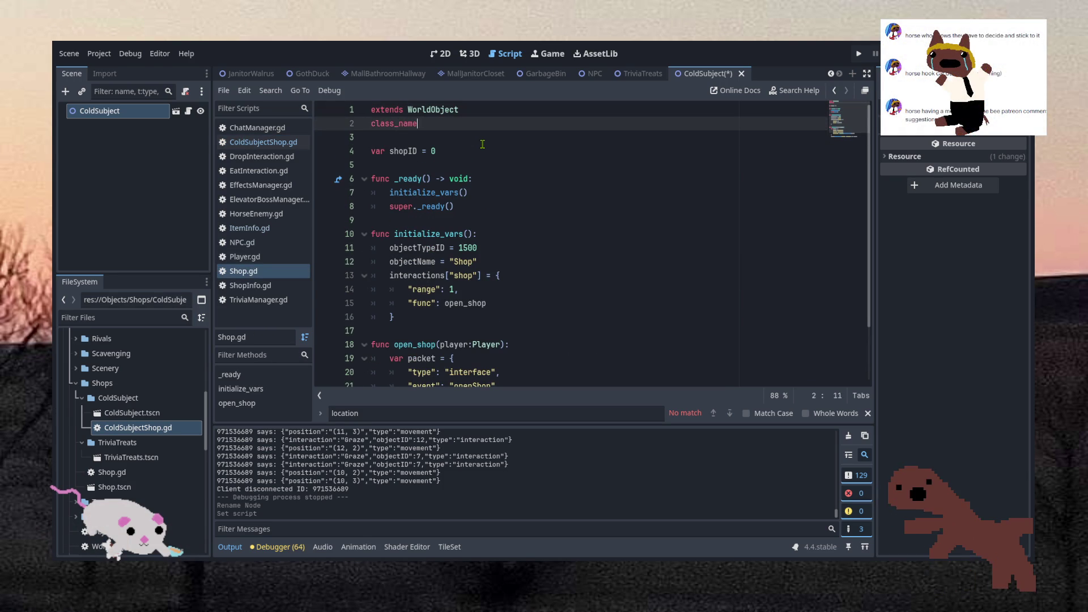
{"action": "key", "text": "BackSpace"}
{"action": "key", "text": "BackSpace"}
{"action": "key", "text": "BackSpace"}
{"action": "type", "text": "hop"}
{"action": "key", "text": "ctrl+s"}
- Make ColdSubjectShop.gd extend Shop instead of WorldObject
{"action": "left_click", "coordinate": [258, 142]}
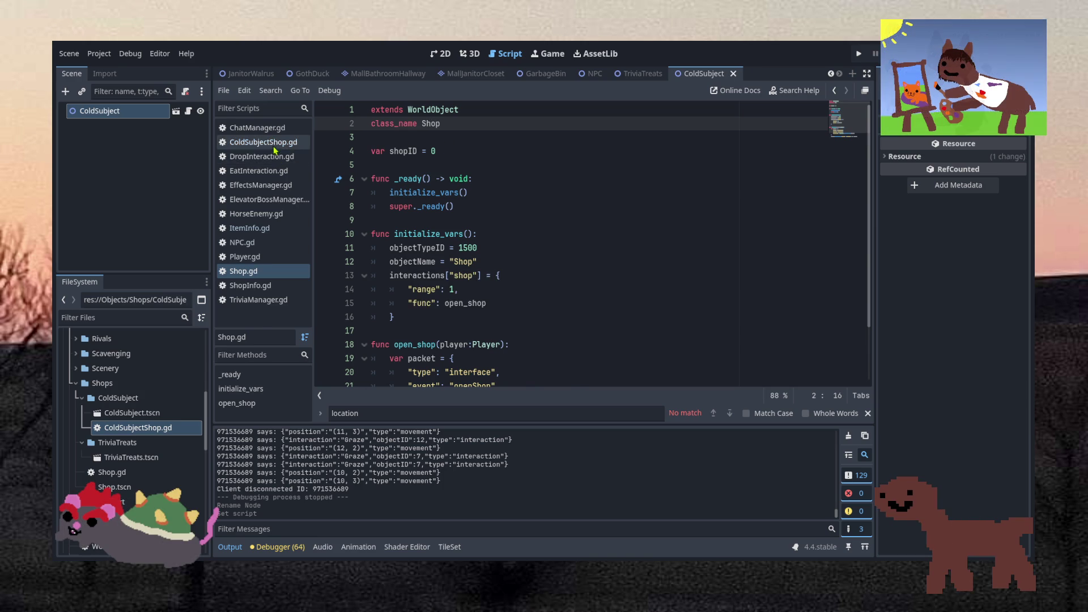
{"action": "left_click", "coordinate": [446, 111]}
{"action": "double_click", "coordinate": [445, 111]}
{"action": "type", "text": "Shop"}
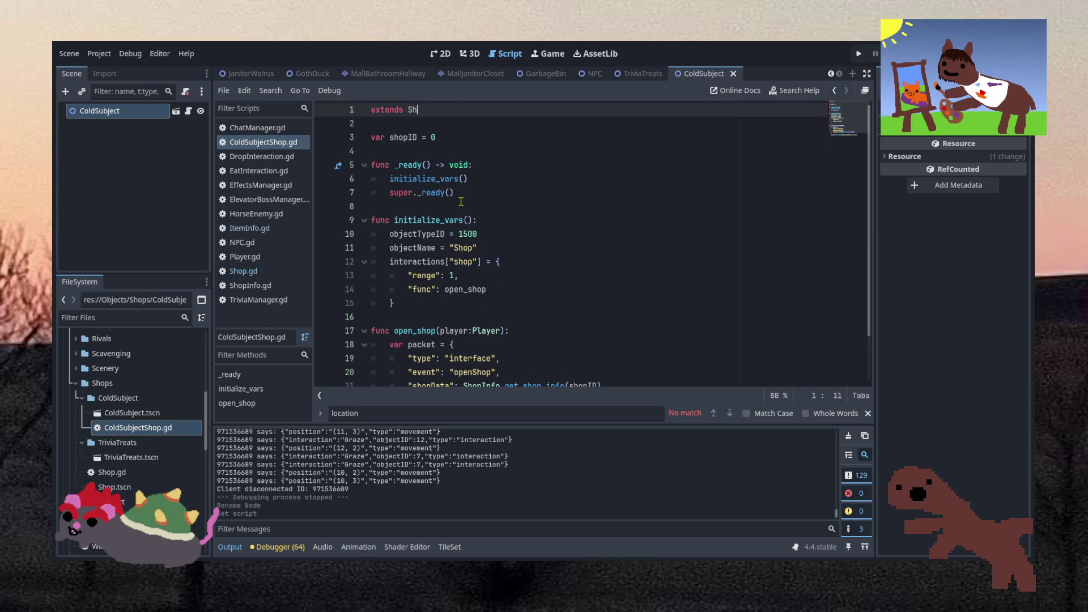
{"action": "left_click", "coordinate": [513, 247]}
{"action": "scroll", "coordinate": [504, 257], "scroll_direction": "down", "scroll_amount": 2}
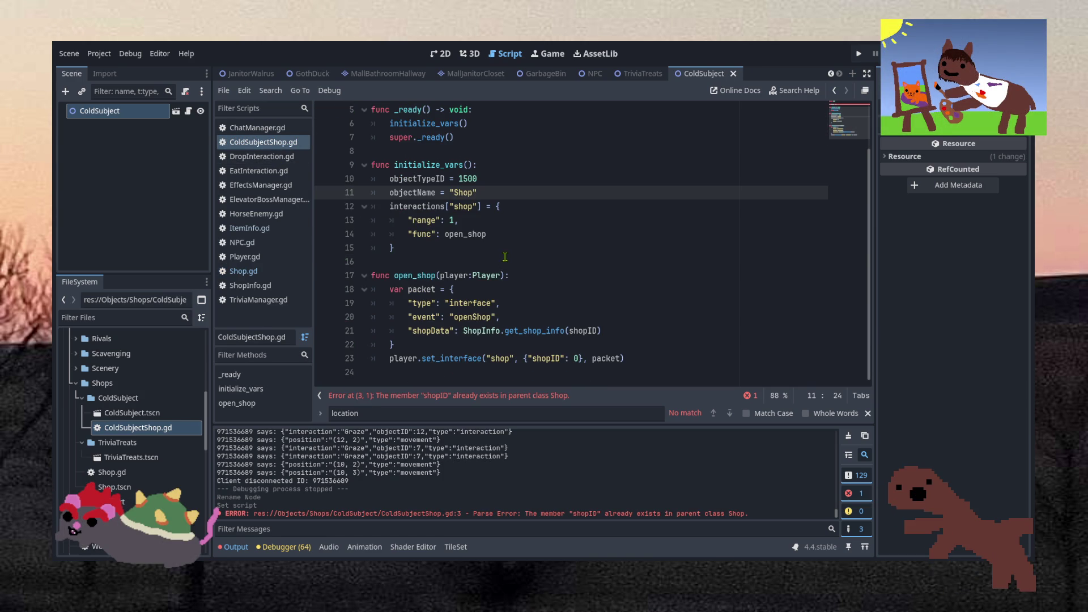
- Delete the duplicated open_shop function from ColdSubjectShop.gd
{"action": "left_click_drag", "start_coordinate": [636, 366], "coordinate": [632, 269]}
{"action": "key", "text": "BackSpace"}
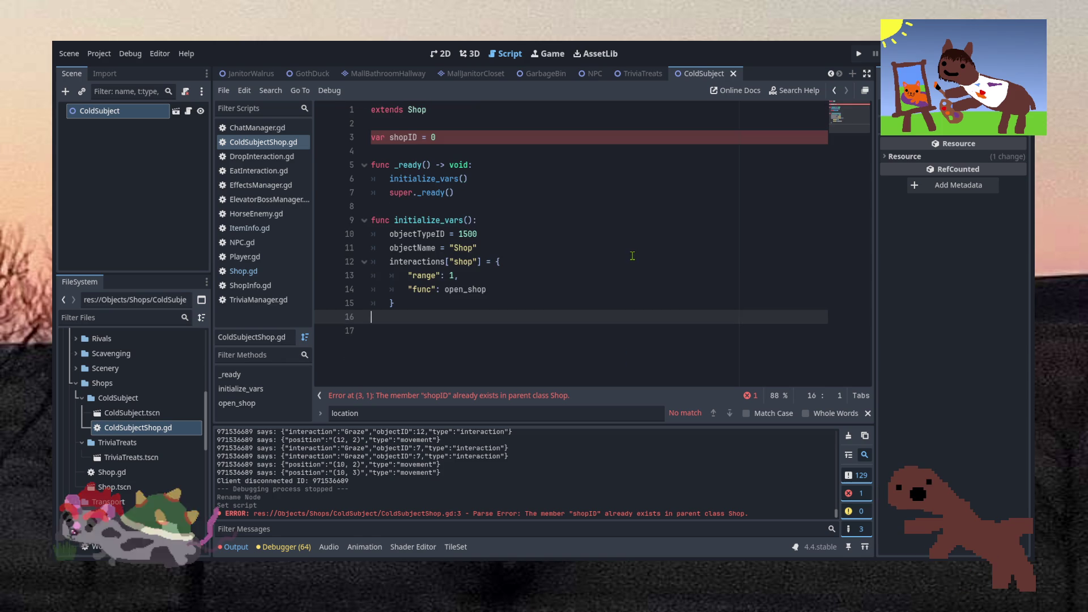
{"action": "left_click", "coordinate": [498, 308]}
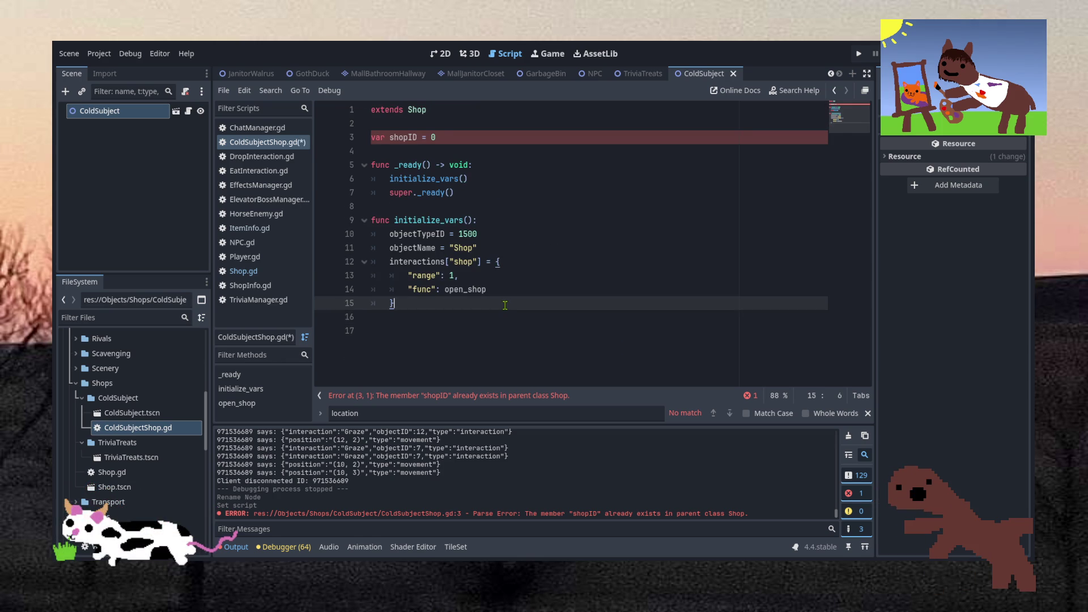
{"action": "left_click_drag", "start_coordinate": [506, 302], "coordinate": [522, 238]}
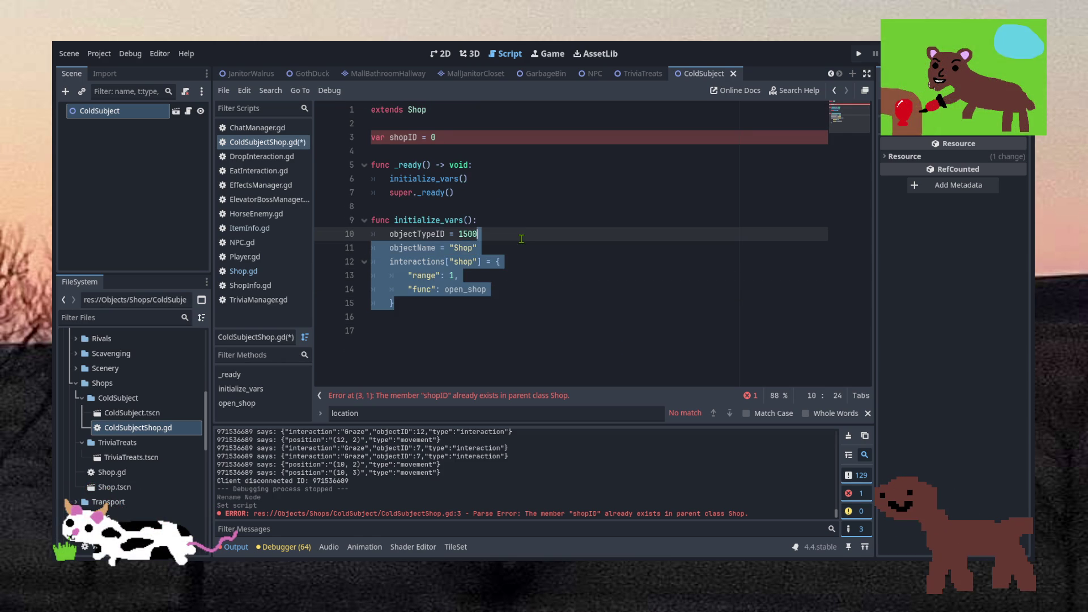
{"action": "left_click", "coordinate": [518, 220]}
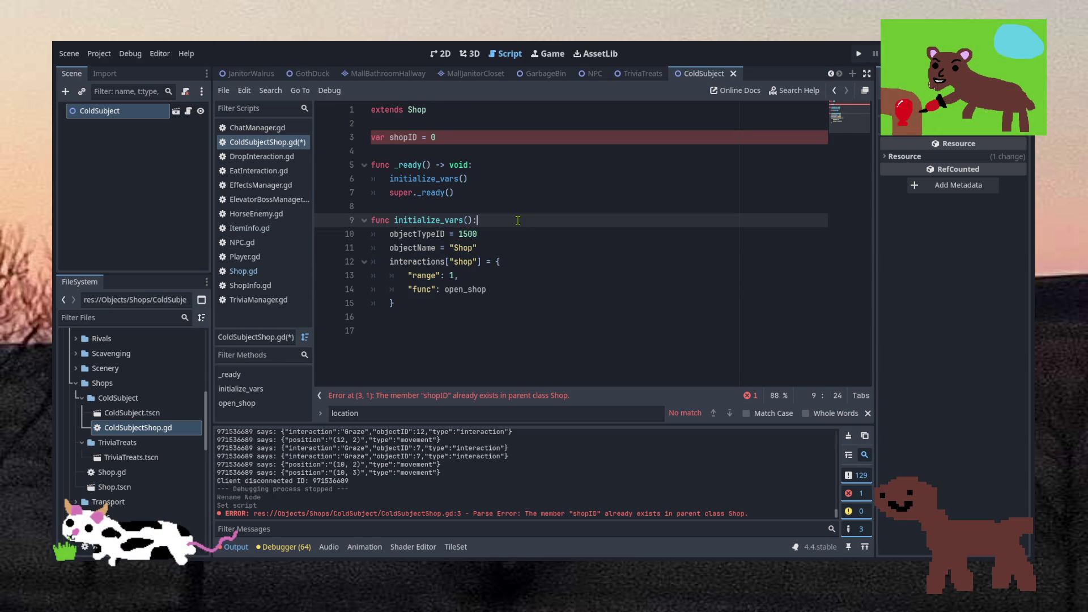
- Insert a super.initialize_vars() call at the start of initialize_vars
{"action": "key", "text": "Return"}
{"action": "type", "text": "set_m"}
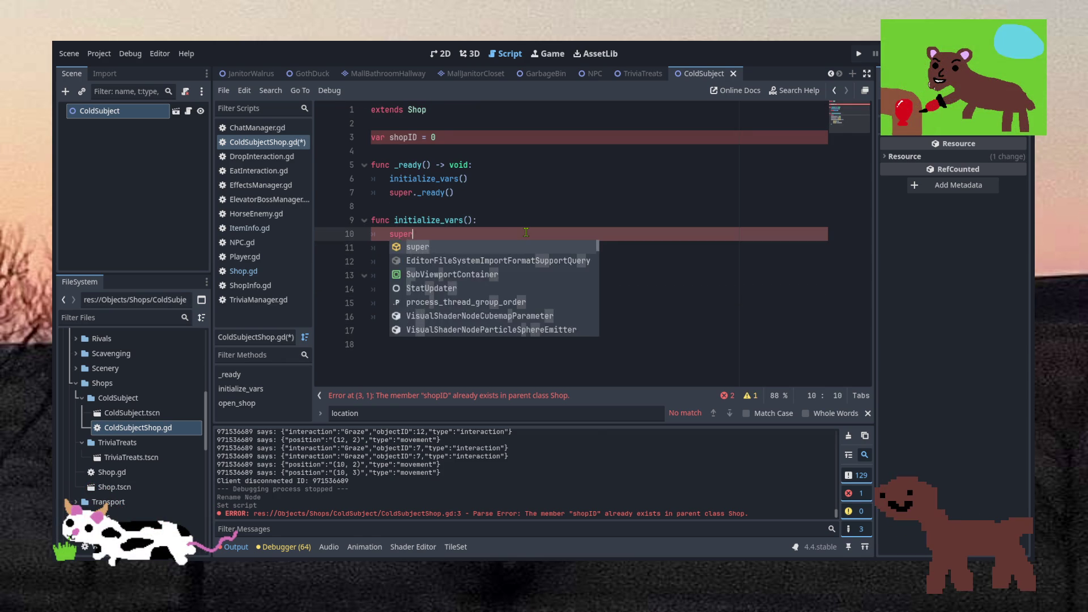
{"action": "key", "text": "Return"}
{"action": "key", "text": "ctrl+BackSpace"}
{"action": "key", "text": "ctrl+BackSpace"}
{"action": "type", "text": "super._"}
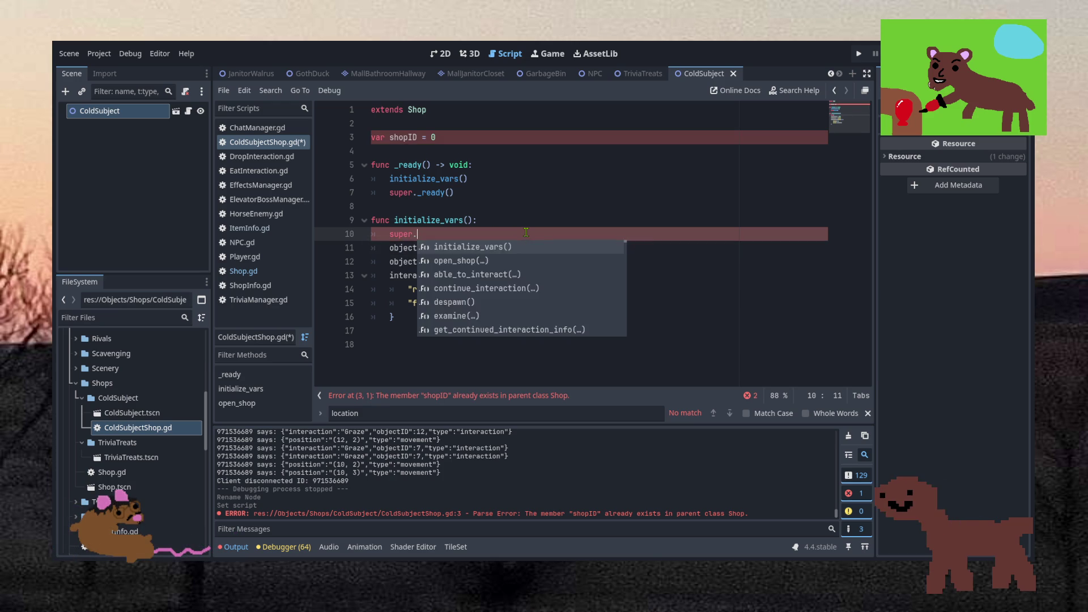
{"action": "key", "text": "BackSpace"}
{"action": "type", "text": "i"}
{"action": "key", "text": "Escape"}
{"action": "key", "text": "Return"}
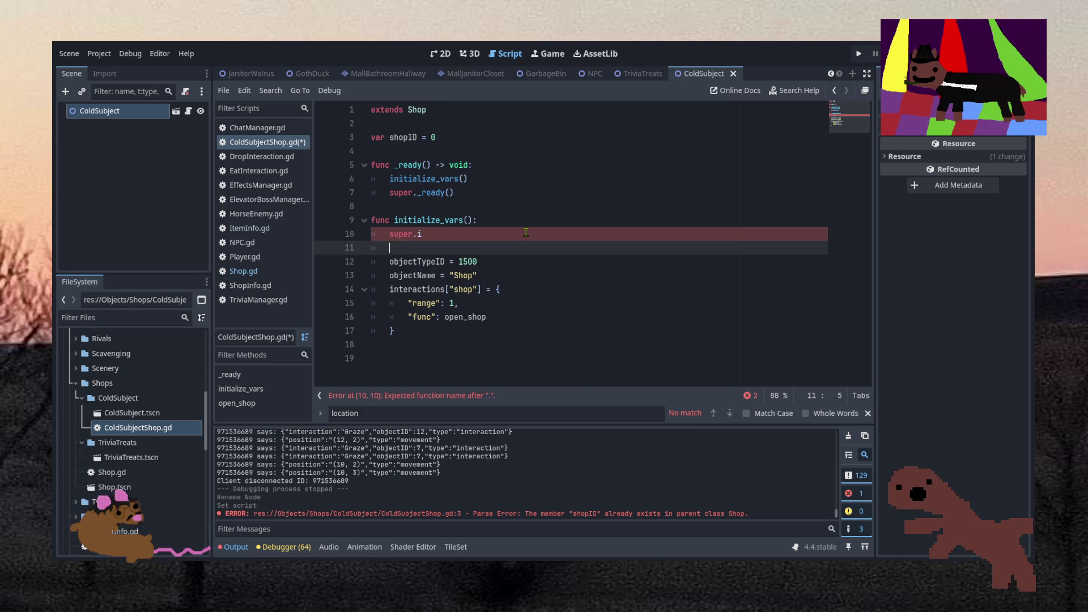
{"action": "key", "text": "BackSpace"}
{"action": "type", "text": "m"}
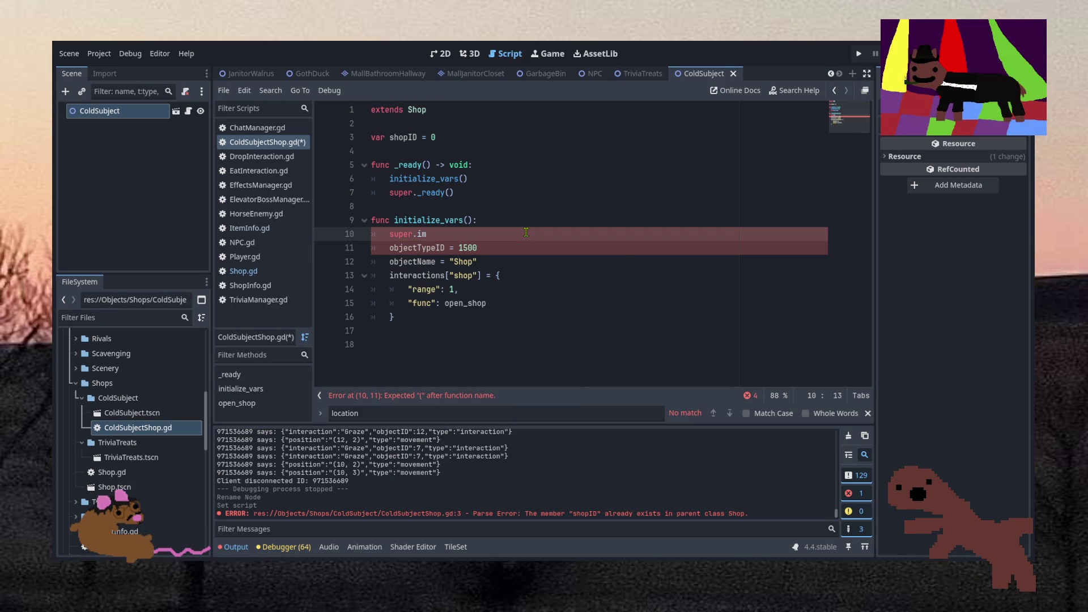
{"action": "type", "text": "n"}
{"action": "key", "text": "Escape"}
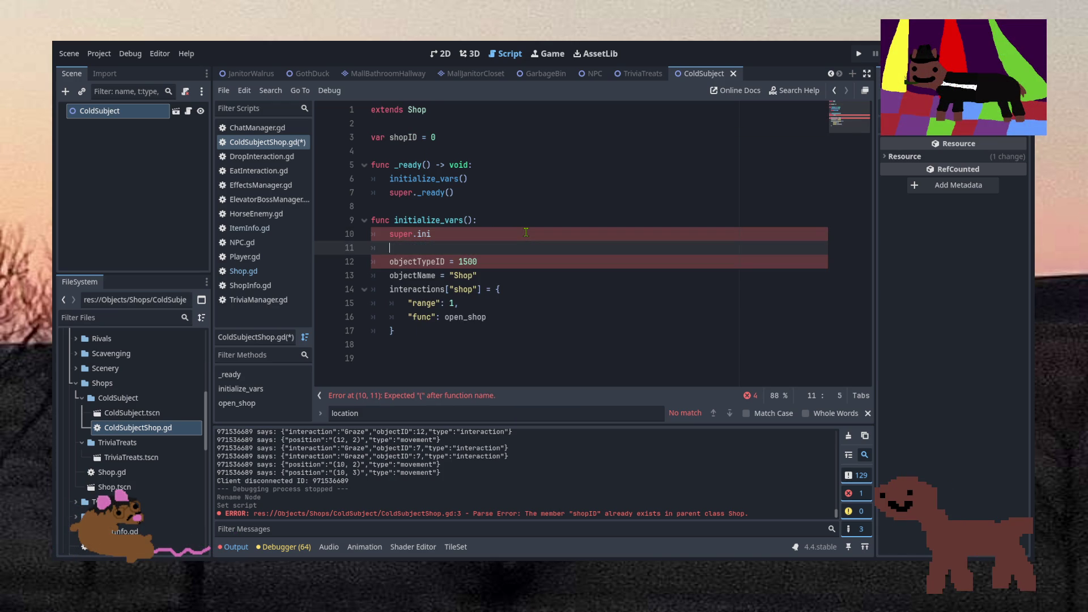
{"action": "type", "text": "it"}
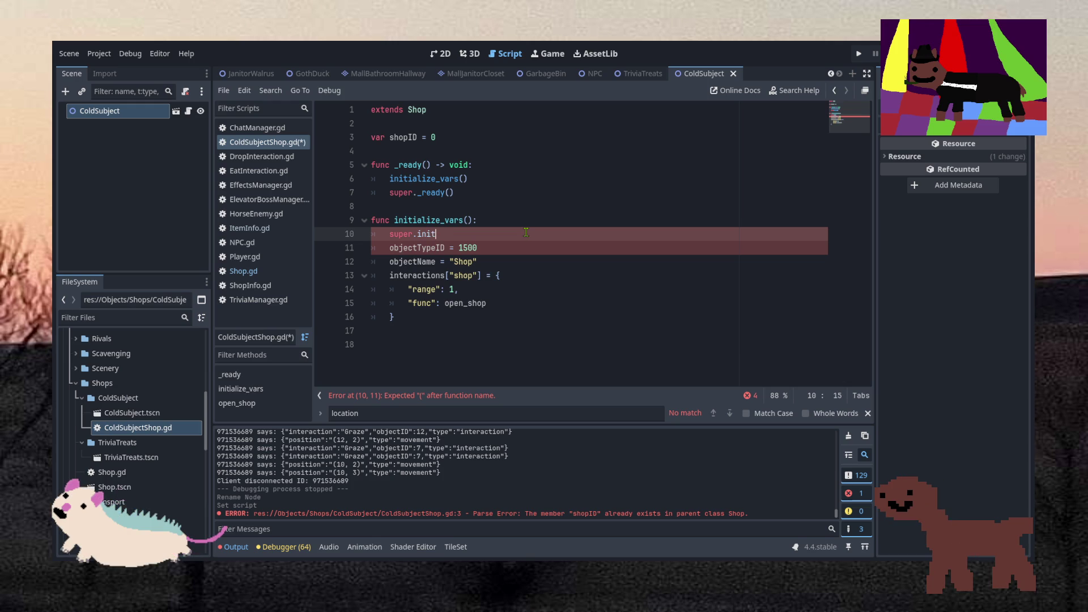
{"action": "key", "text": "BackSpace"}
{"action": "key", "text": "BackSpace"}
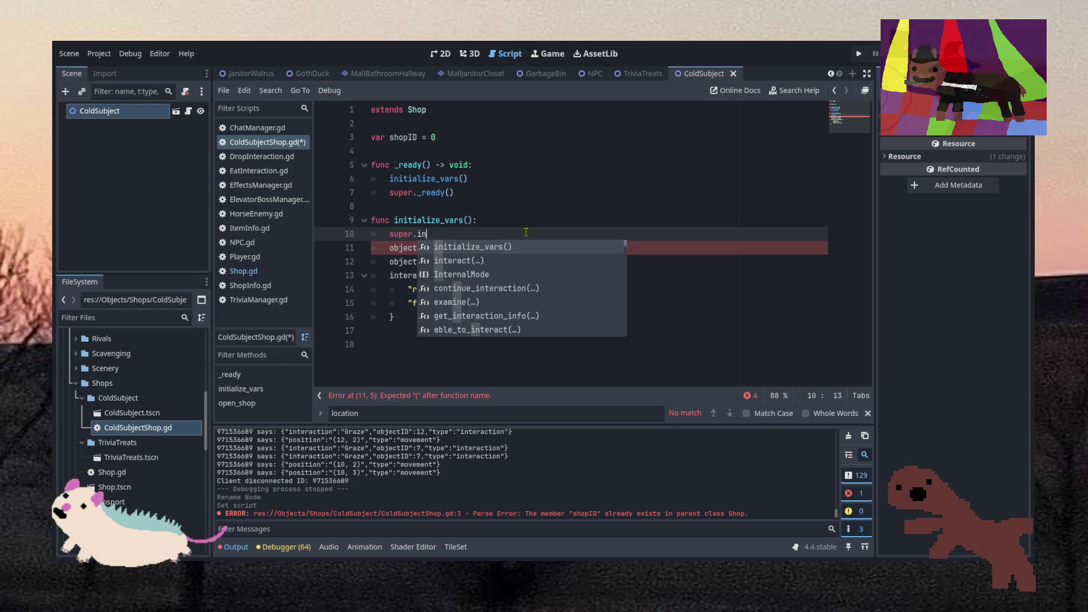
{"action": "key", "text": "Return"}
- Set objectTypeID to 1502 and add shopID = 2 inside initialize_vars
{"action": "left_click", "coordinate": [497, 248]}
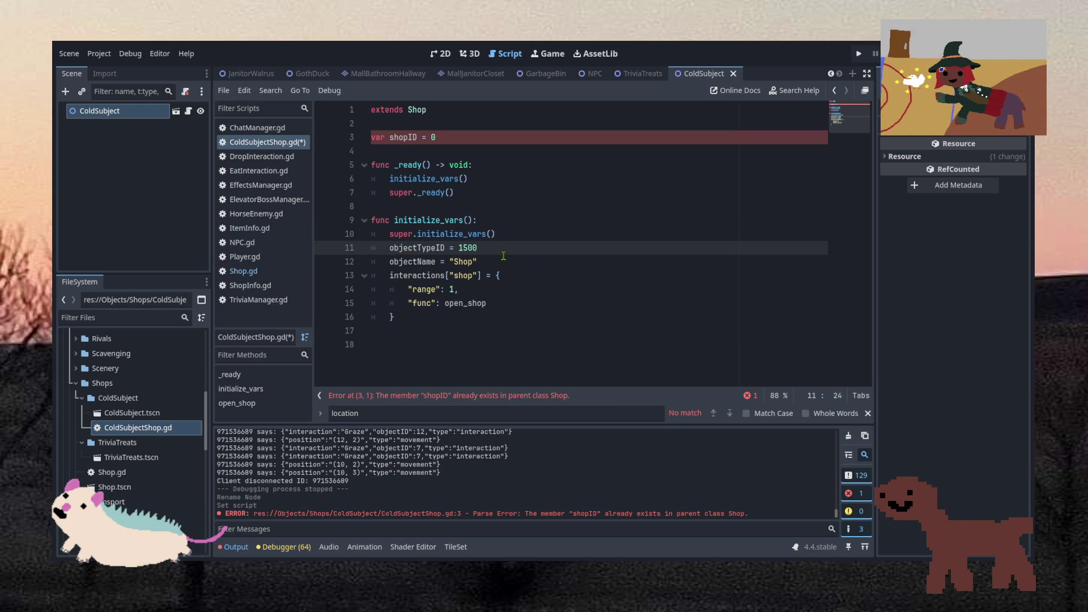
{"action": "type", "text": "2"}
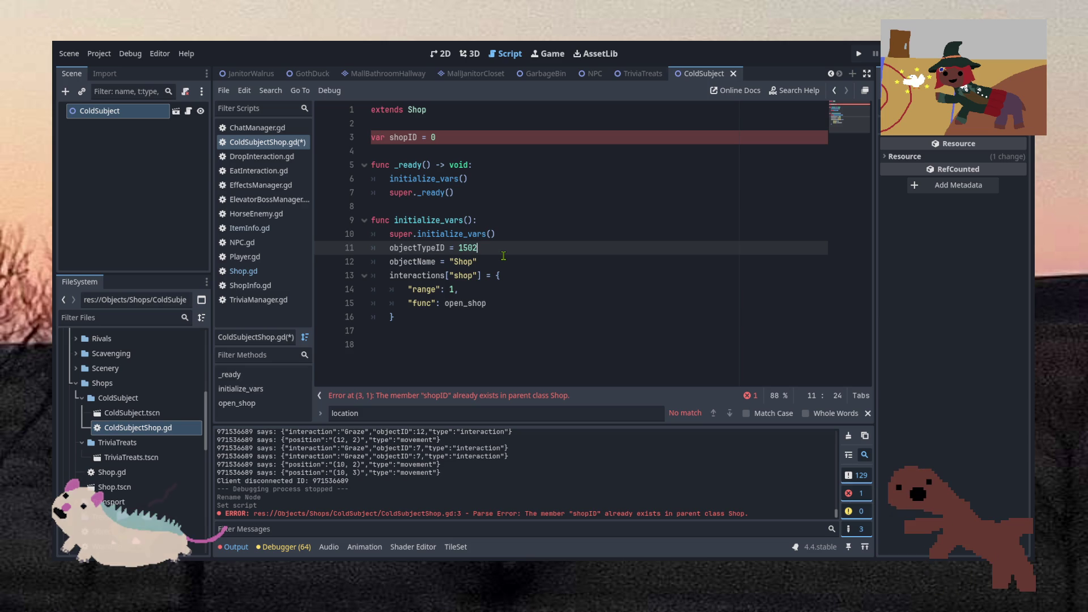
{"action": "left_click", "coordinate": [452, 197]}
{"action": "left_click", "coordinate": [458, 152]}
{"action": "left_click", "coordinate": [460, 125]}
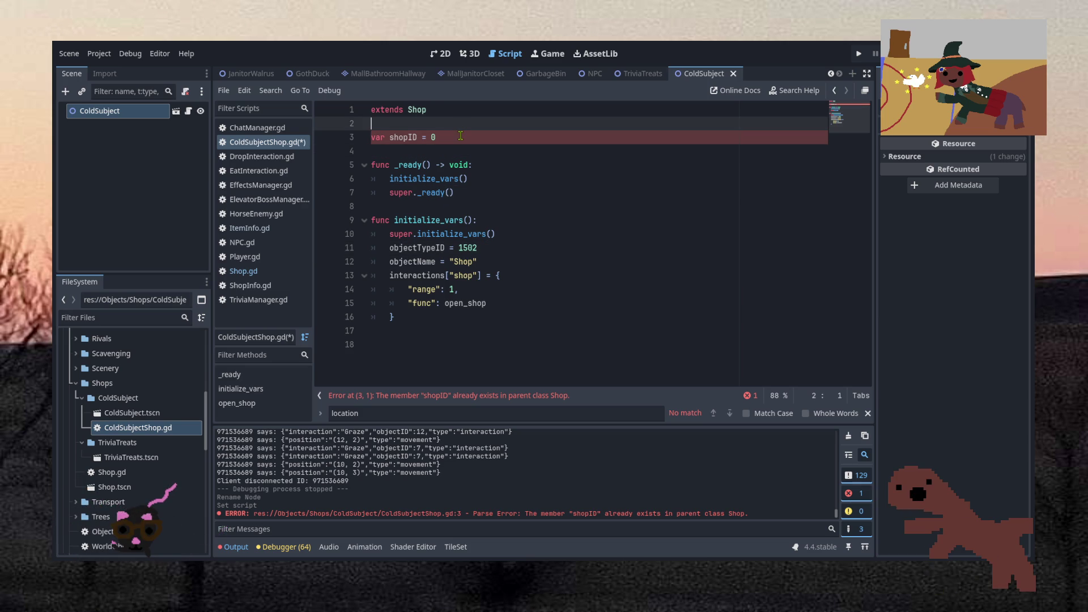
{"action": "double_click", "coordinate": [403, 137]}
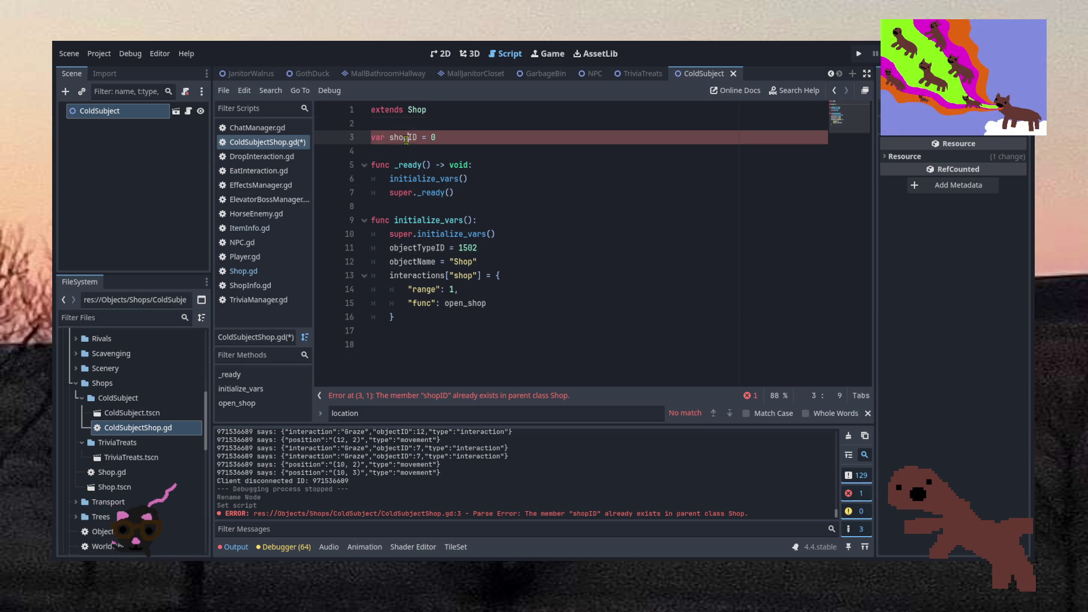
{"action": "key", "text": "ctrl+c"}
{"action": "left_click", "coordinate": [500, 248]}
{"action": "key", "text": "Return"}
{"action": "key", "text": "ctrl+v"}
{"action": "type", "text": "= 2"}
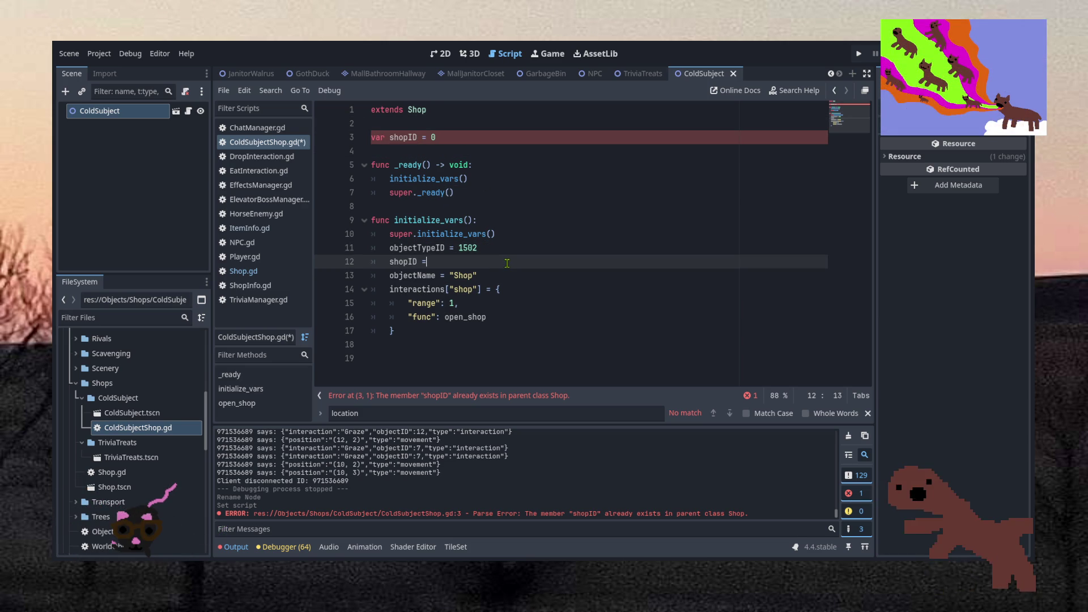
- Delete the old shopID variable declaration and save the script
{"action": "left_click", "coordinate": [480, 150]}
{"action": "key", "text": "ctrl+shift+k"}
{"action": "key", "text": "ctrl+shift+k"}
{"action": "key", "text": "ctrl+shift+k"}
{"action": "left_click", "coordinate": [481, 141]}
{"action": "key", "text": "ctrl+s"}
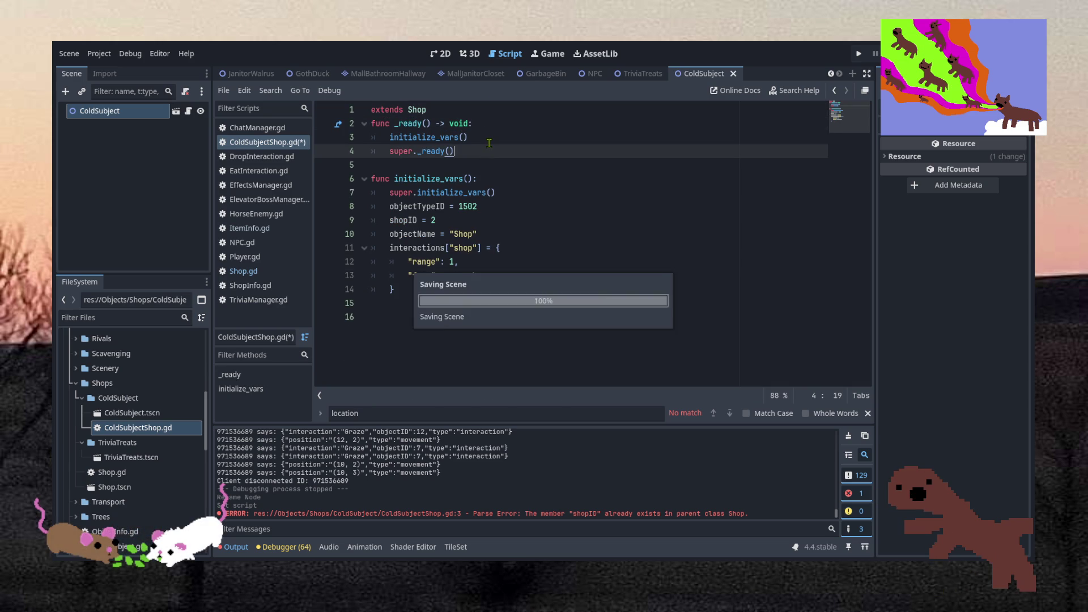
{"action": "left_click", "coordinate": [475, 113]}
{"action": "key", "text": "Return"}
{"action": "key", "text": "ctrl+s"}
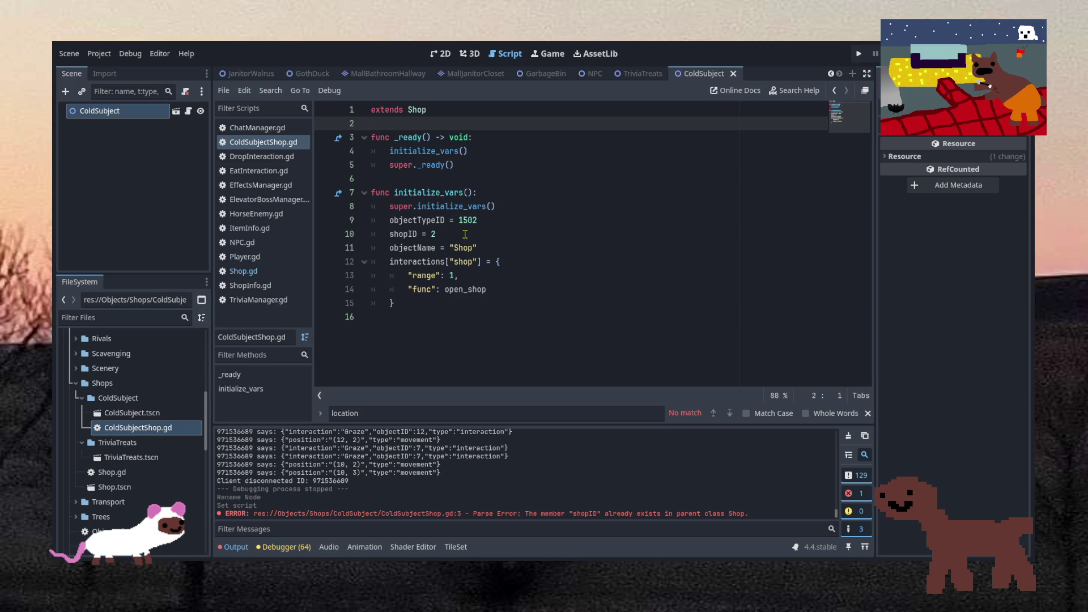
- Change objectTypeID in ColdSubjectShop.gd from 1502 to 1501, leaving shopID at 2
{"action": "left_click", "coordinate": [480, 220]}
{"action": "key", "text": "BackSpace"}
{"action": "type", "text": "1"}
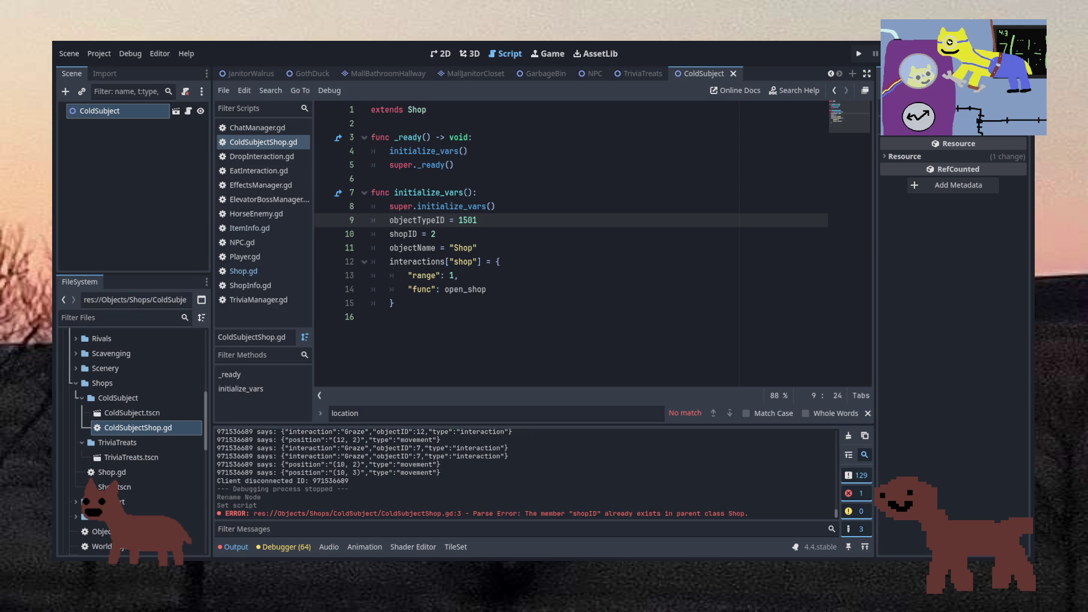
{"action": "left_click", "coordinate": [542, 199]}
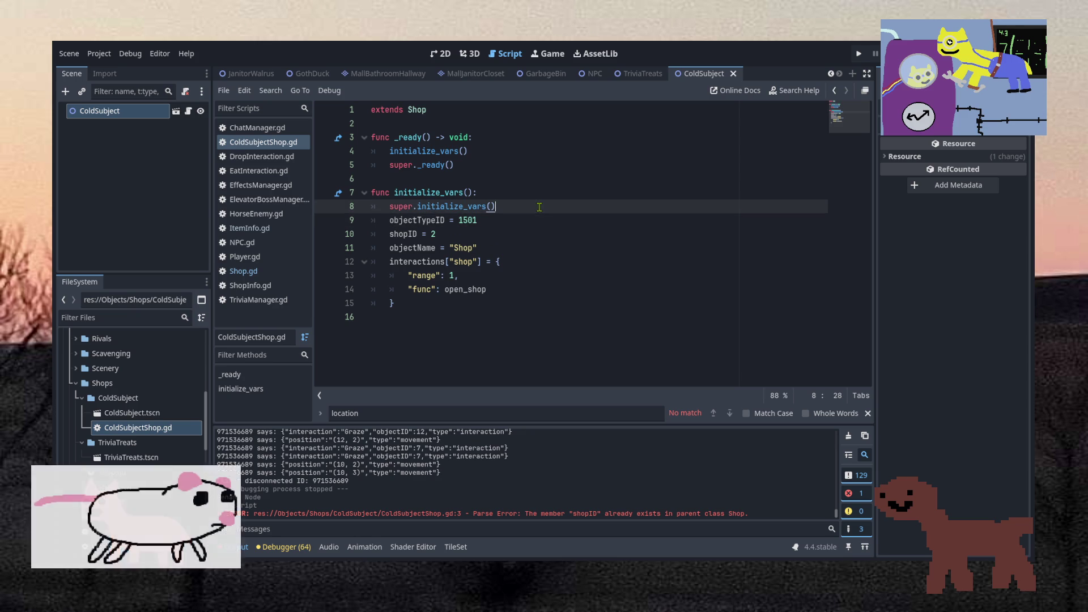
- Open MallGothHallwayLocation.tscn from the Locations > Mall folder
{"action": "scroll", "coordinate": [126, 390], "scroll_direction": "up", "scroll_amount": 10}
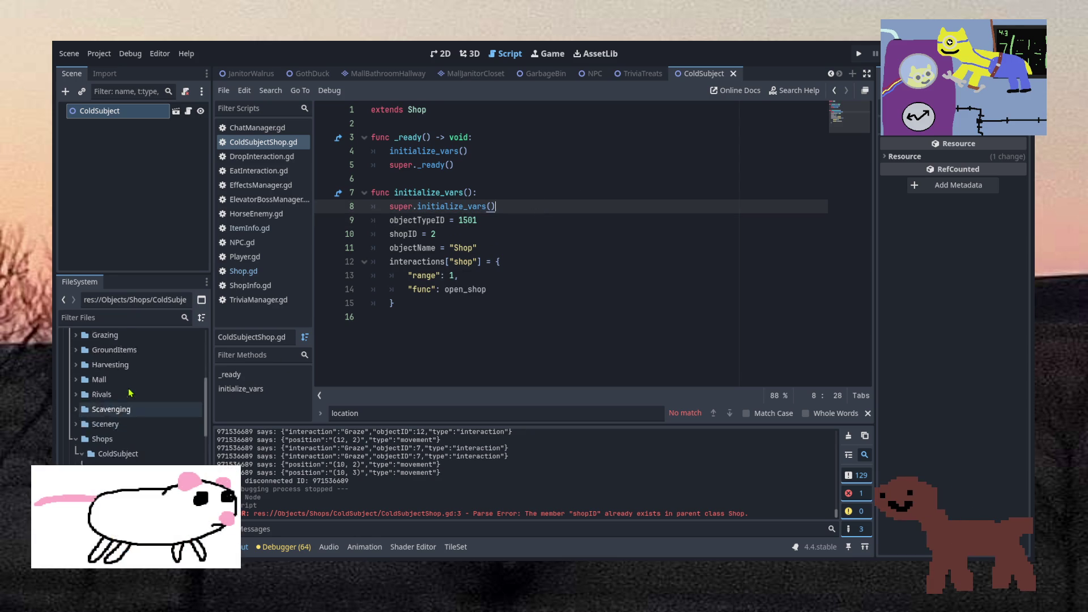
{"action": "left_click", "coordinate": [96, 412]}
{"action": "left_click", "coordinate": [70, 411]}
{"action": "scroll", "coordinate": [69, 417], "scroll_direction": "down", "scroll_amount": 3}
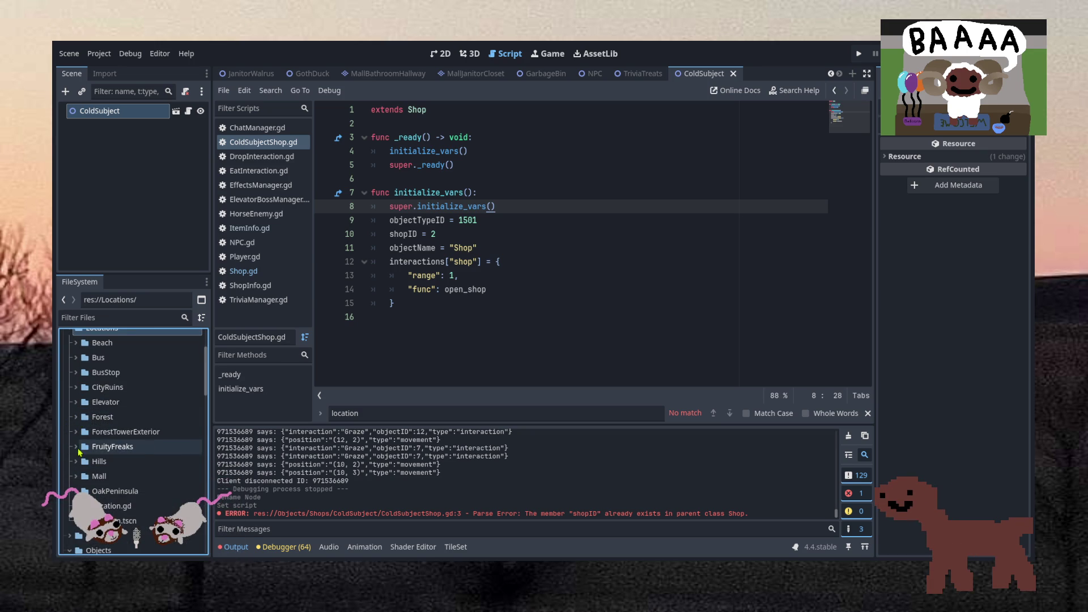
{"action": "double_click", "coordinate": [79, 477]}
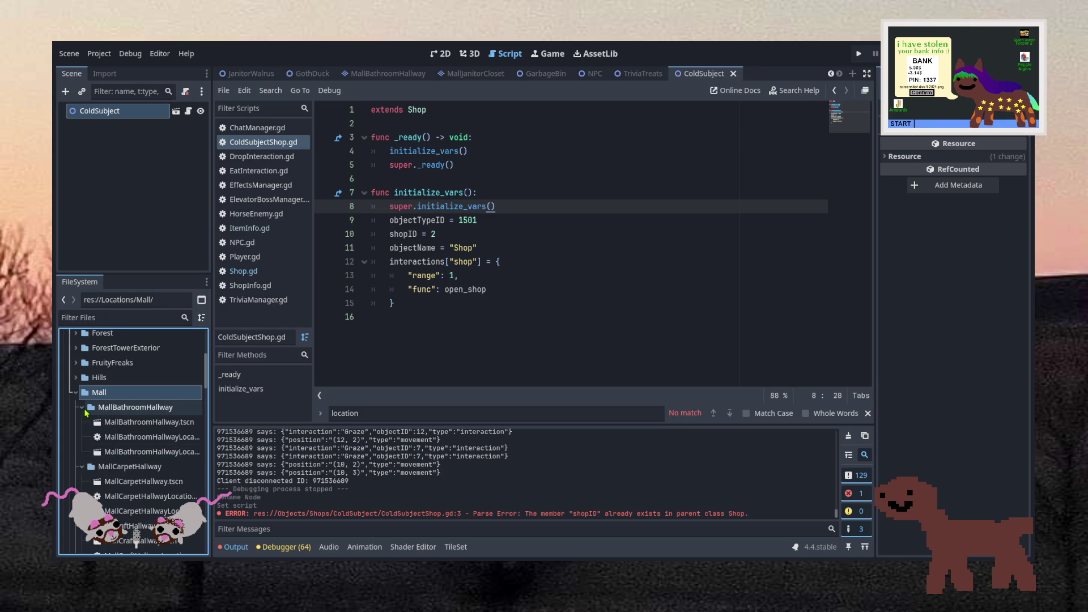
{"action": "scroll", "coordinate": [91, 411], "scroll_direction": "down", "scroll_amount": 10}
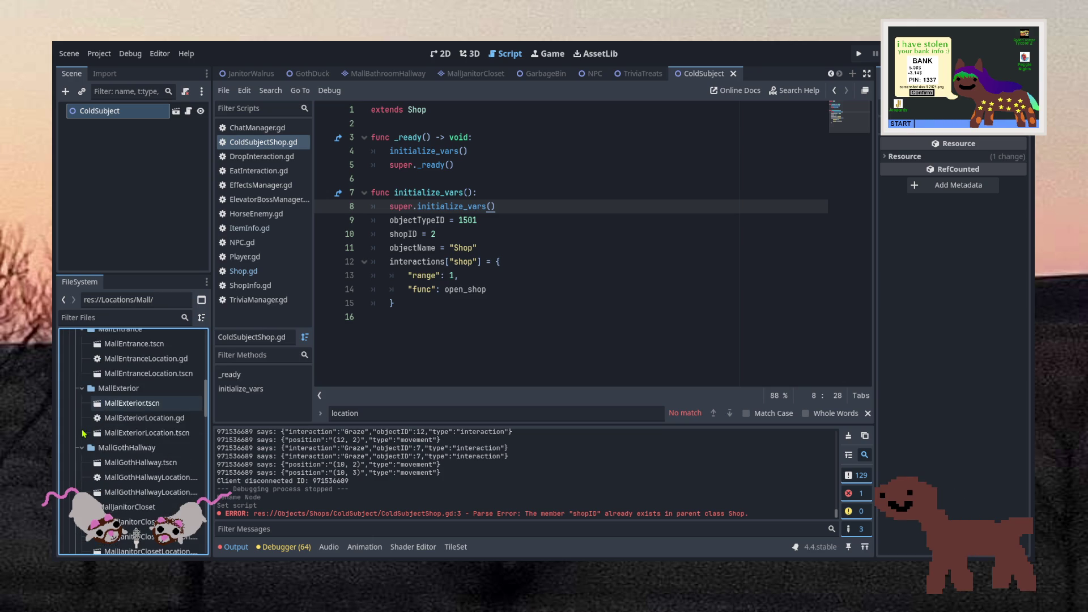
{"action": "scroll", "coordinate": [95, 406], "scroll_direction": "up", "scroll_amount": 4}
{"action": "double_click", "coordinate": [142, 436]}
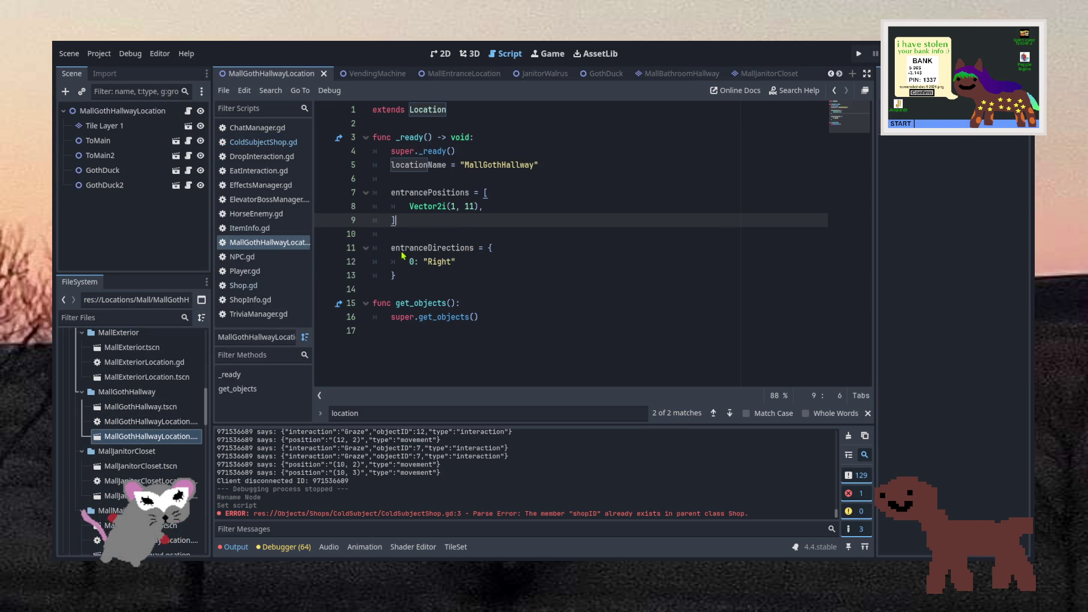
- Switch to the 2D view and centre the hallway's black tile block
{"action": "left_click", "coordinate": [440, 54]}
{"action": "left_click_drag", "start_coordinate": [651, 136], "coordinate": [509, 282]}
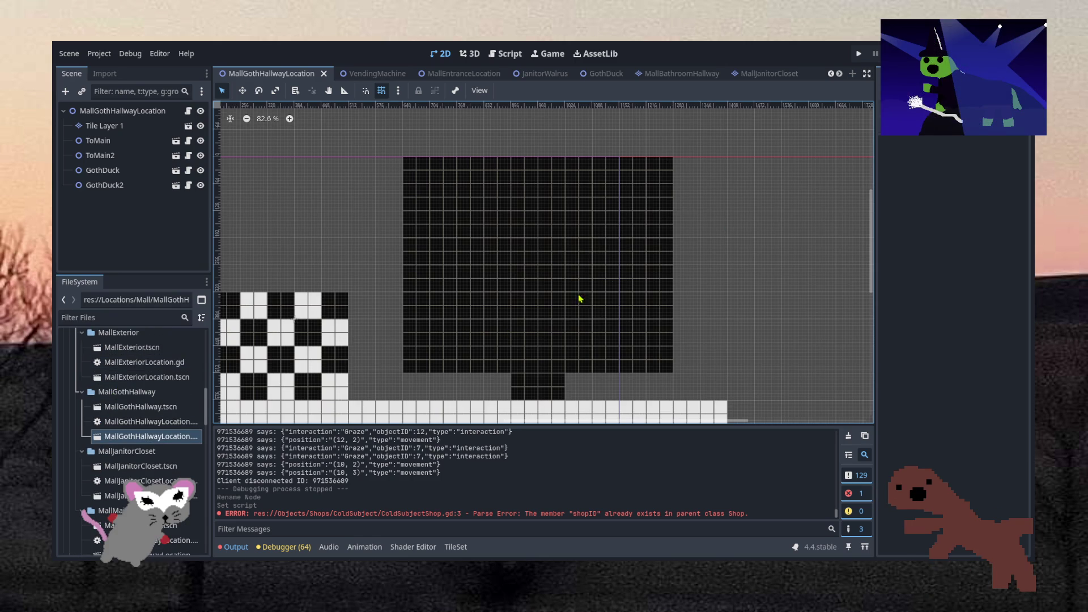
{"action": "scroll", "coordinate": [548, 288], "scroll_direction": "down", "scroll_amount": 6}
{"action": "scroll", "coordinate": [547, 290], "scroll_direction": "up", "scroll_amount": 5}
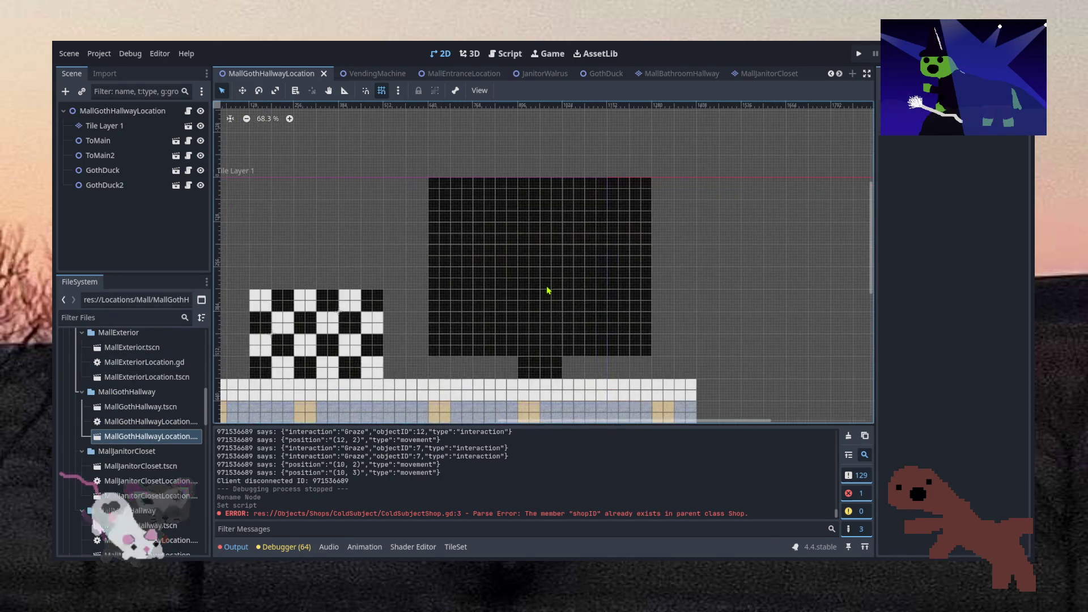
{"action": "scroll", "coordinate": [535, 262], "scroll_direction": "up", "scroll_amount": 2}
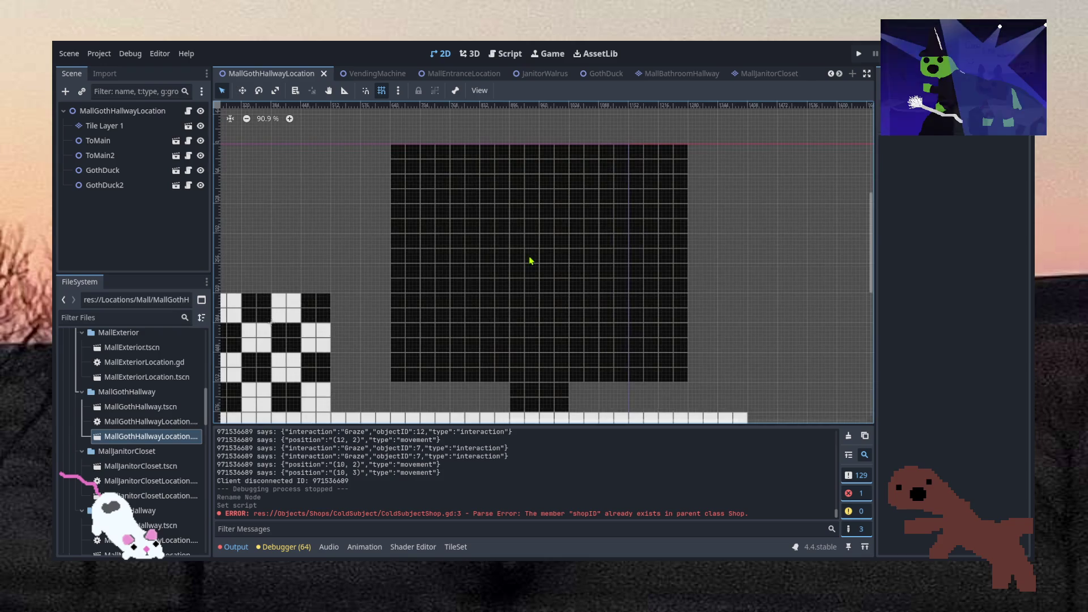
{"action": "scroll", "coordinate": [530, 260], "scroll_direction": "up", "scroll_amount": 5}
{"action": "scroll", "coordinate": [530, 261], "scroll_direction": "down", "scroll_amount": 9}
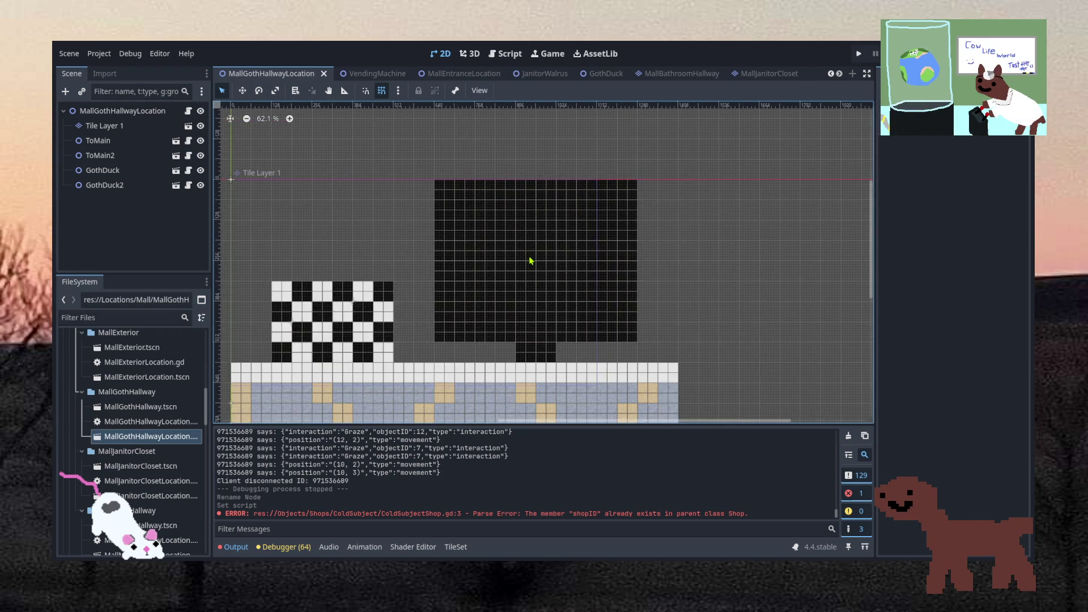
{"action": "scroll", "coordinate": [530, 261], "scroll_direction": "up", "scroll_amount": 7}
{"action": "scroll", "coordinate": [530, 260], "scroll_direction": "down", "scroll_amount": 4}
{"action": "scroll", "coordinate": [102, 425], "scroll_direction": "up", "scroll_amount": 3}
- Collapse Locations and select ColdSubject.tscn under Objects > Shops > ColdSubject
{"action": "scroll", "coordinate": [102, 426], "scroll_direction": "up", "scroll_amount": 10}
{"action": "left_click", "coordinate": [70, 411]}
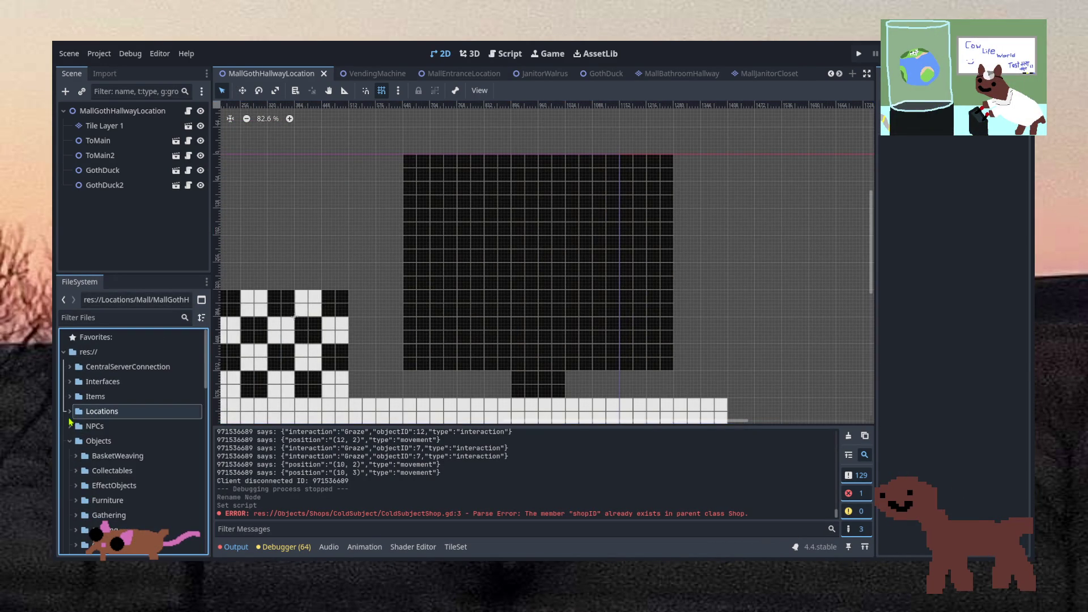
{"action": "scroll", "coordinate": [77, 431], "scroll_direction": "down", "scroll_amount": 4}
{"action": "scroll", "coordinate": [80, 434], "scroll_direction": "down", "scroll_amount": 6}
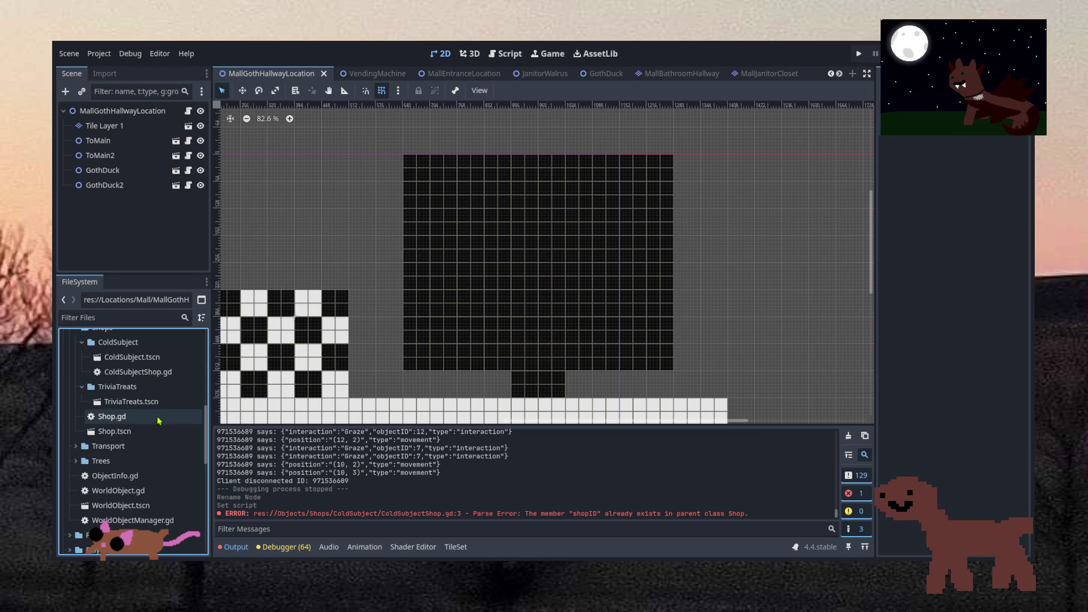
{"action": "left_click", "coordinate": [161, 372]}
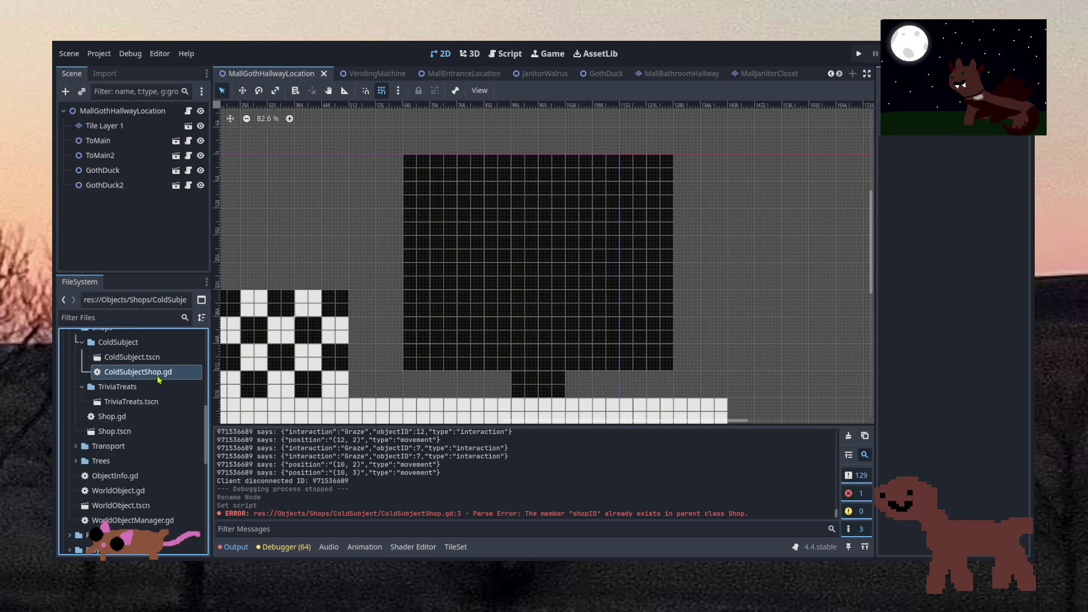
{"action": "left_click", "coordinate": [142, 461]}
{"action": "left_click", "coordinate": [139, 491]}
{"action": "left_click", "coordinate": [138, 432]}
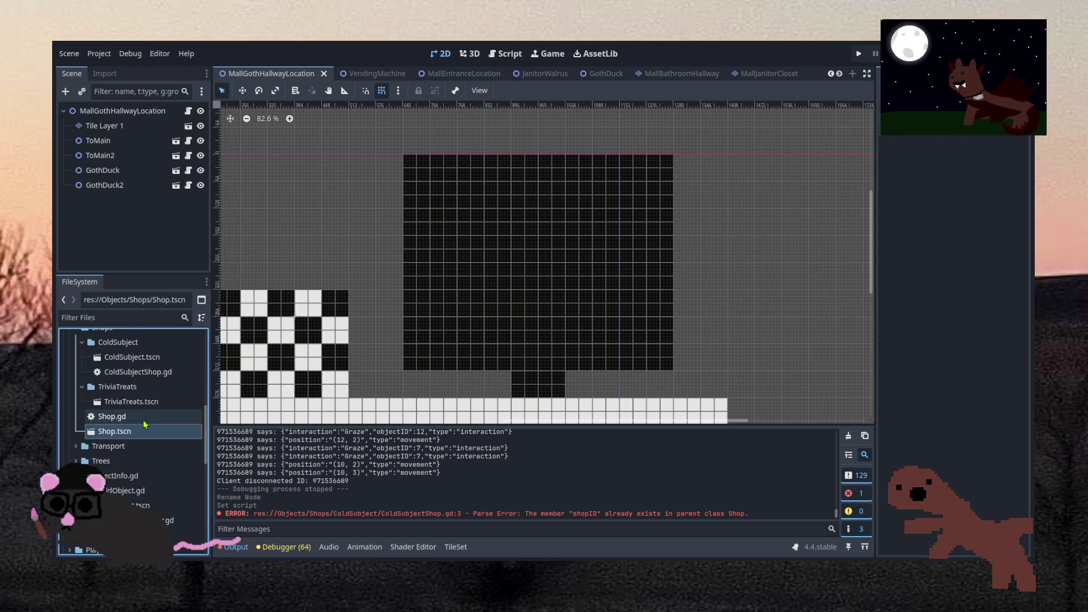
{"action": "scroll", "coordinate": [138, 436], "scroll_direction": "up", "scroll_amount": 3}
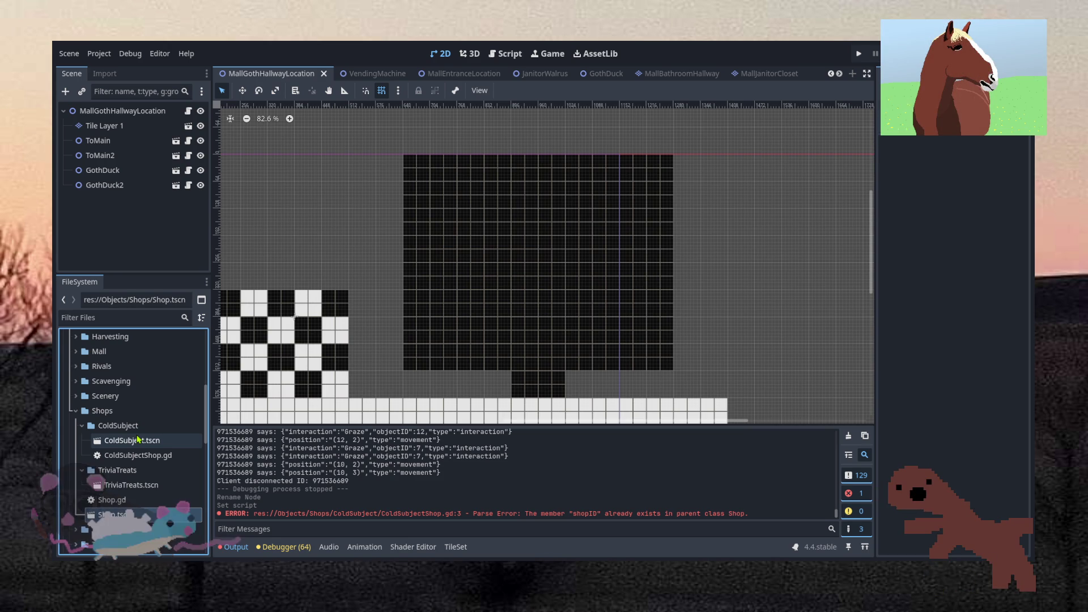
{"action": "left_click", "coordinate": [139, 429]}
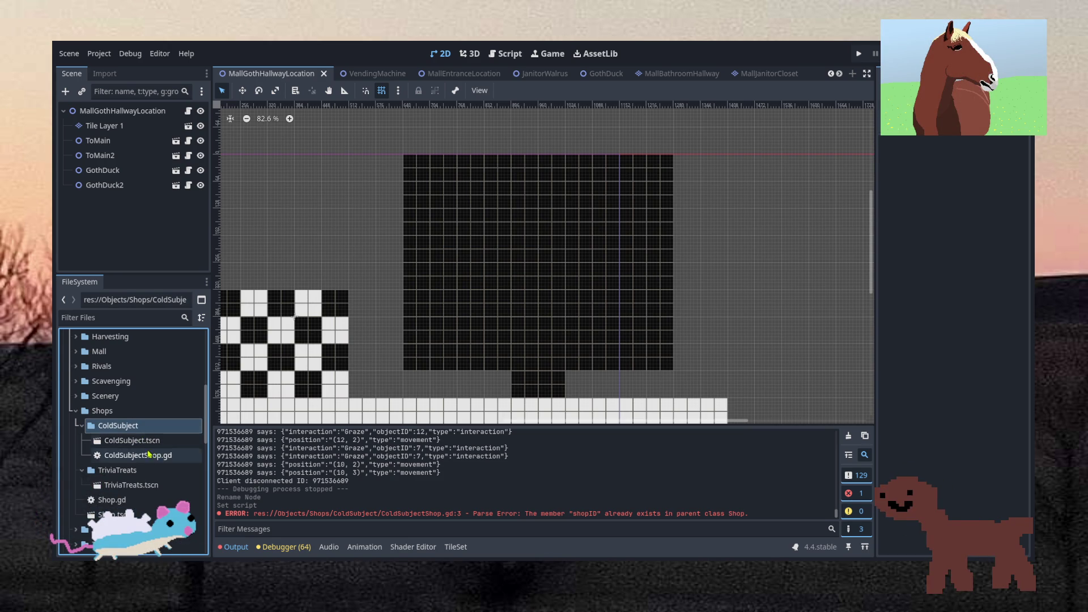
{"action": "left_click", "coordinate": [144, 446]}
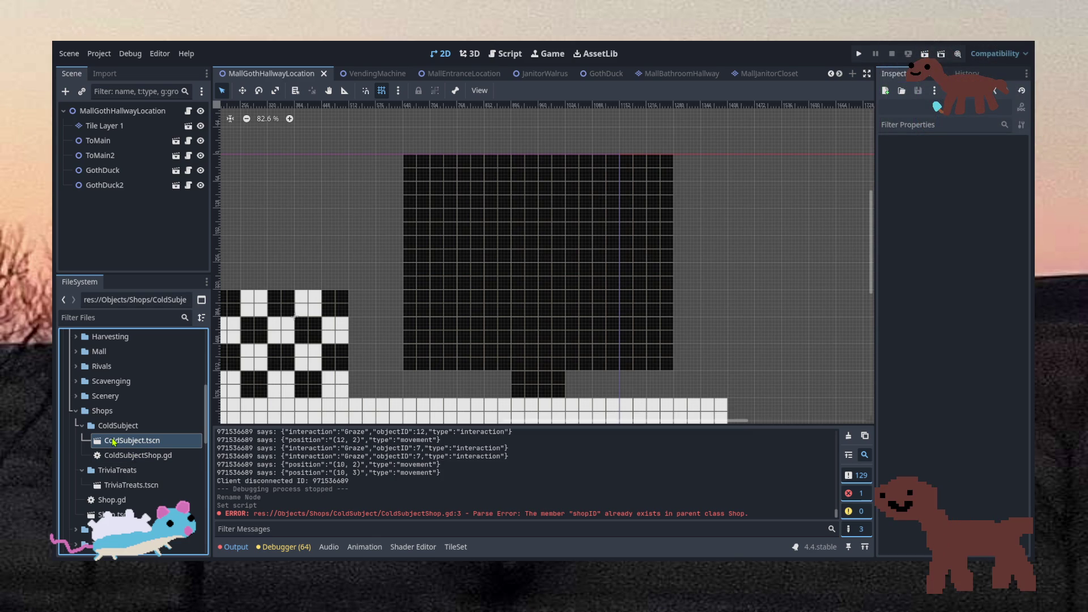
- Drop a ColdSubject.tscn instance in the hallway, move it to (704, 0) atop the black block, and save
{"action": "left_click_drag", "start_coordinate": [113, 441], "coordinate": [436, 263]}
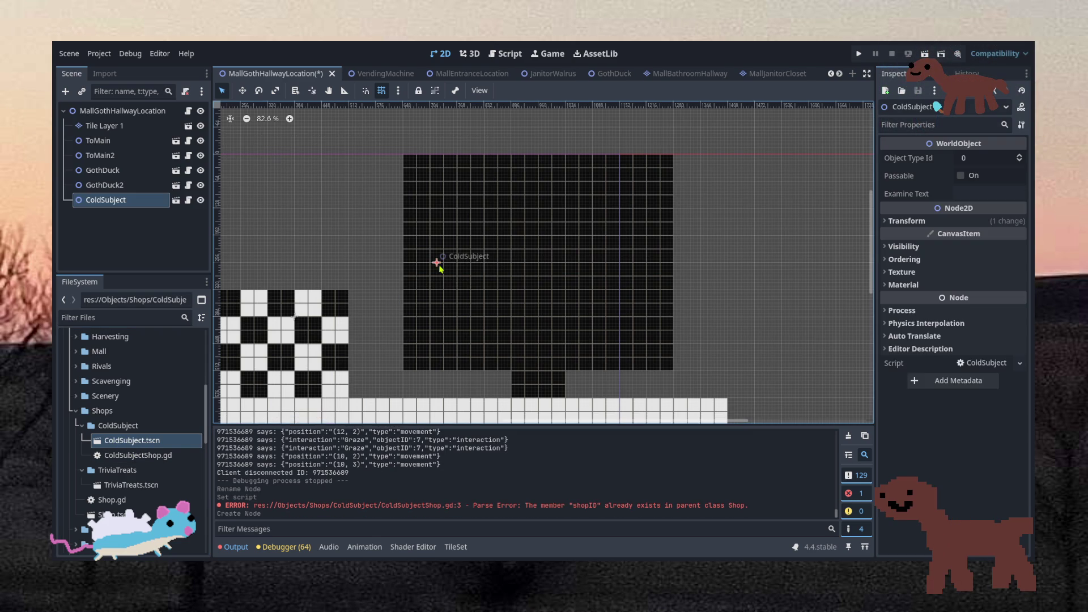
{"action": "scroll", "coordinate": [454, 266], "scroll_direction": "down", "scroll_amount": 2}
{"action": "scroll", "coordinate": [459, 271], "scroll_direction": "up", "scroll_amount": 2}
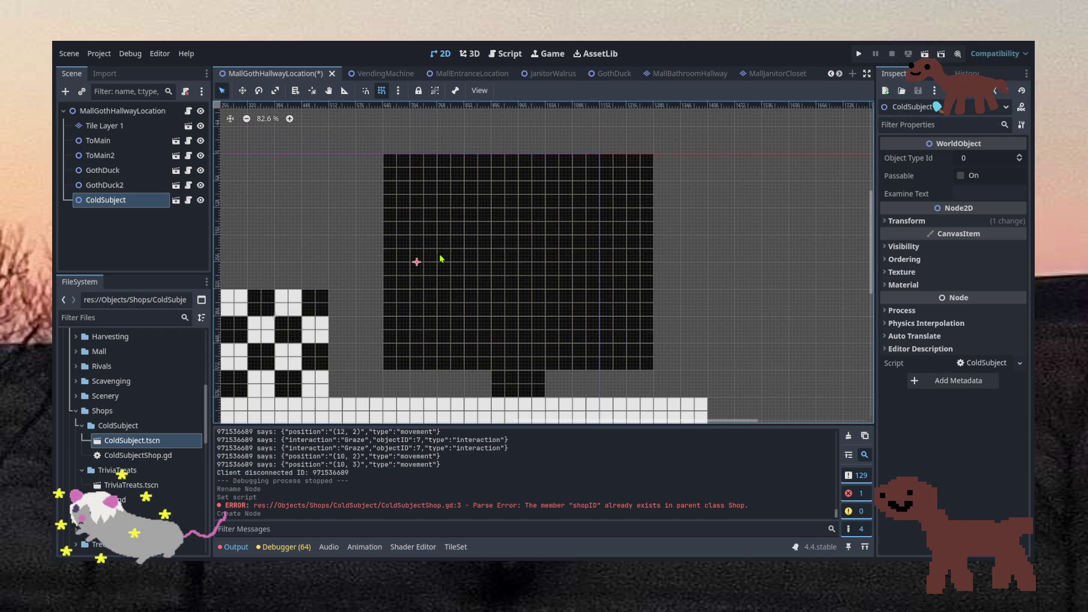
{"action": "key", "text": "w"}
{"action": "mouse_move", "coordinate": [440, 272]}
{"action": "left_mouse_down"}
{"action": "mouse_move", "coordinate": [463, 215]}
{"action": "mouse_move", "coordinate": [544, 170]}
{"action": "mouse_move", "coordinate": [558, 177]}
{"action": "mouse_move", "coordinate": [451, 224]}
{"action": "mouse_move", "coordinate": [435, 161]}
{"action": "left_mouse_up"}
{"action": "key", "text": "q"}
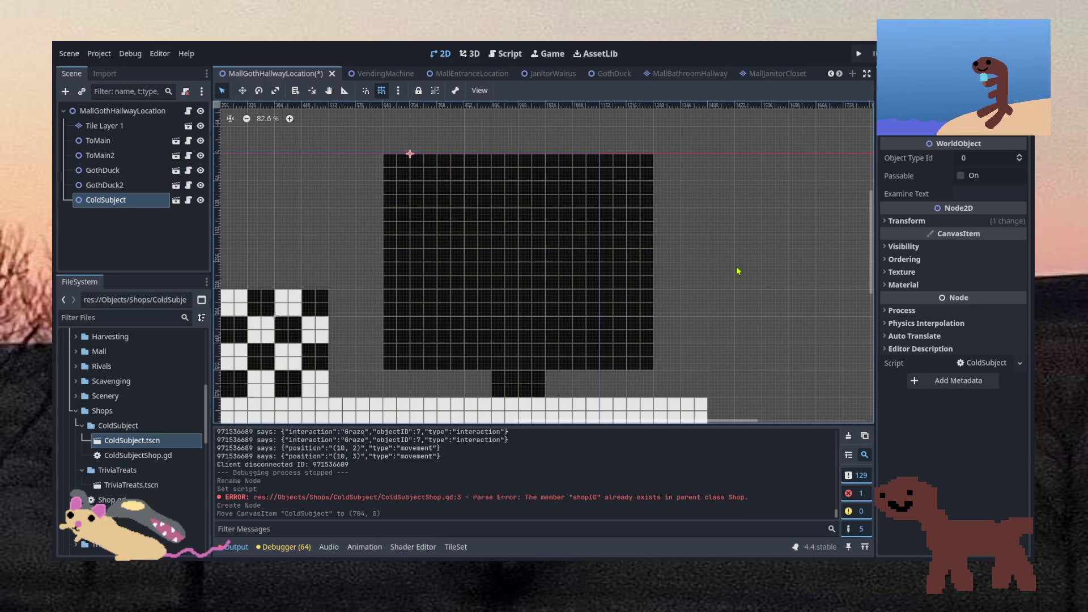
{"action": "left_click", "coordinate": [737, 267]}
{"action": "key", "text": "ctrl+s"}
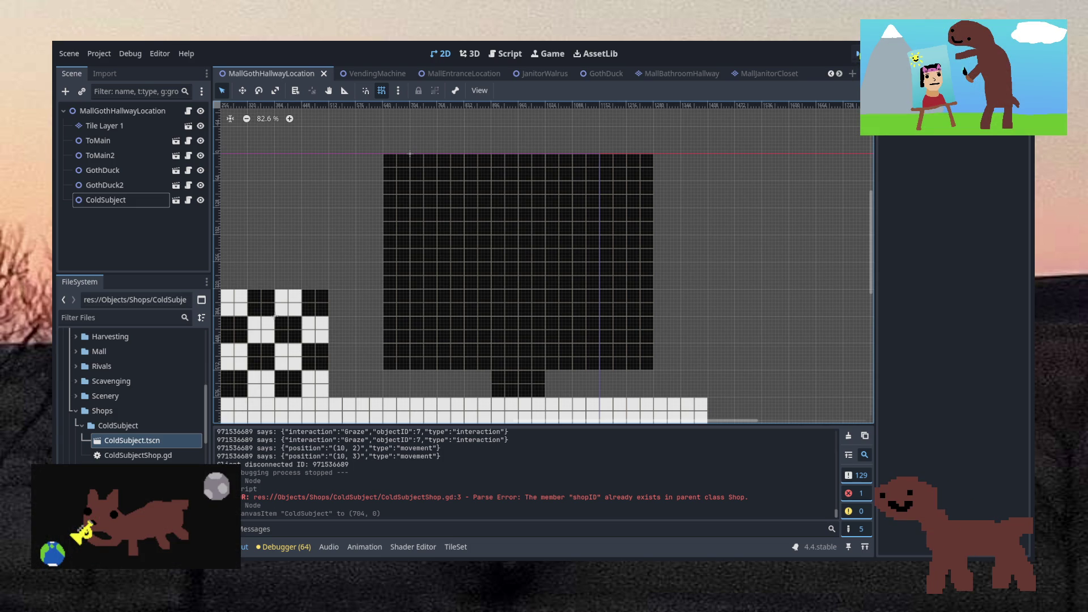
- Save the MallGothHallwayLocation scene with the ColdSubject shop in it
{"action": "key", "text": "ctrl+s"}
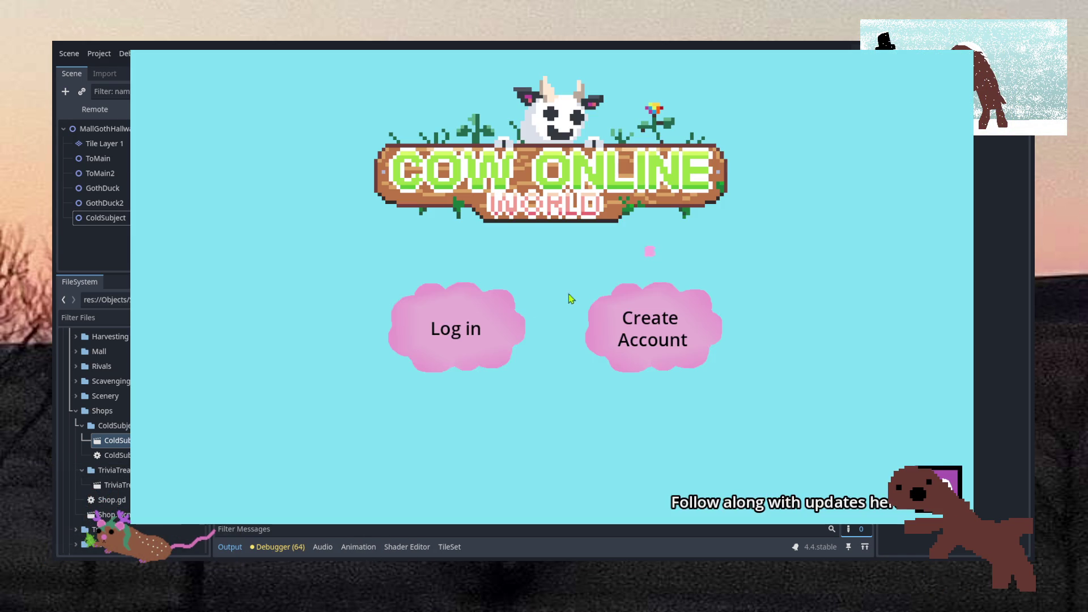
- Log in with the account password and join Cow Online World 1
{"action": "left_click", "coordinate": [521, 363]}
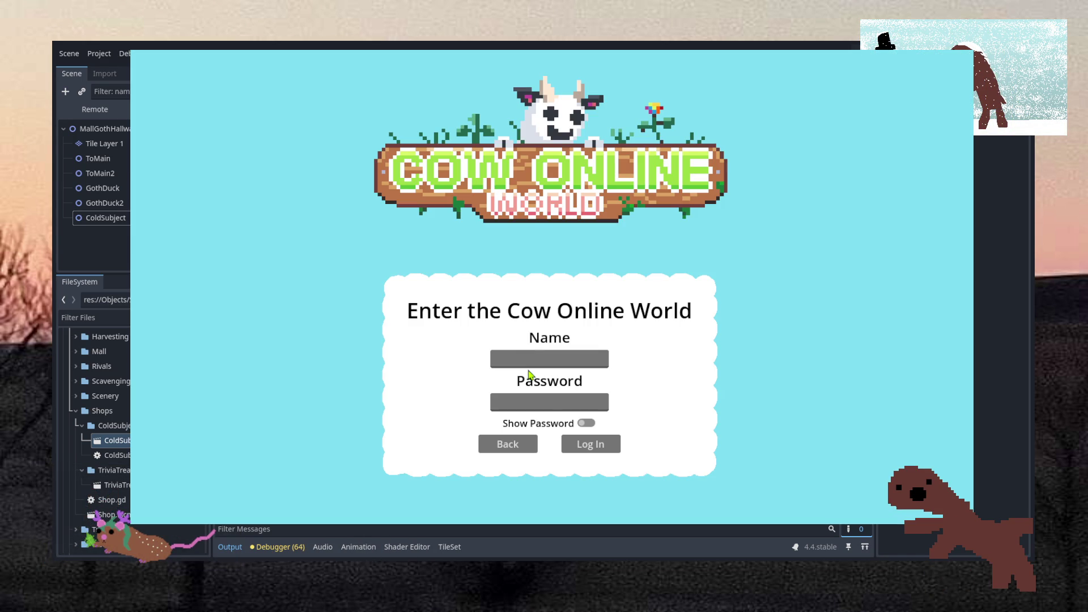
{"action": "type", "text": "be"}
{"action": "left_click", "coordinate": [543, 403]}
{"action": "type", "text": "password"}
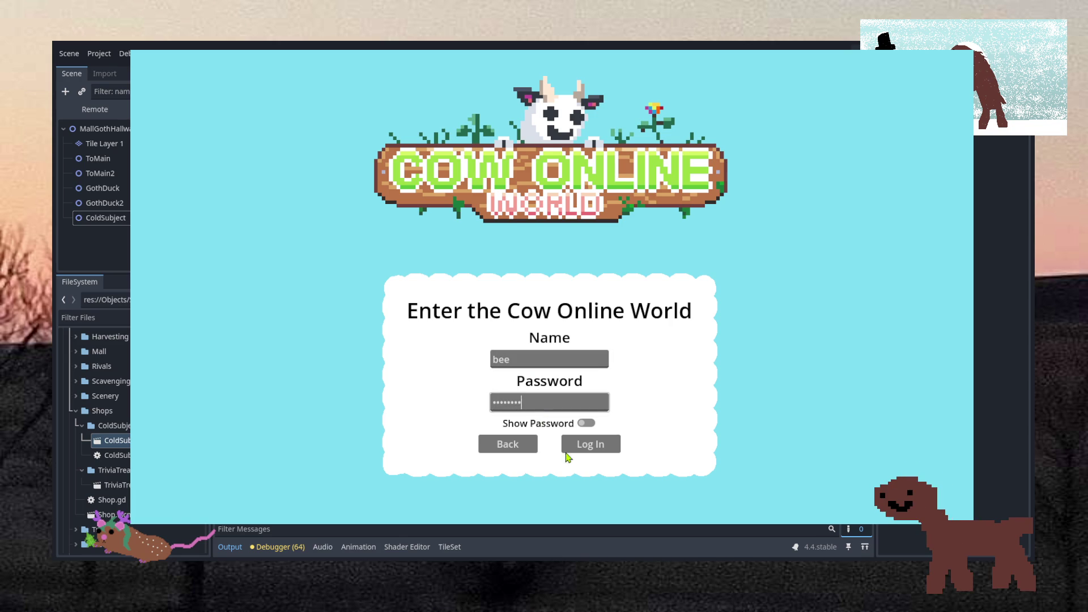
{"action": "left_click", "coordinate": [592, 447]}
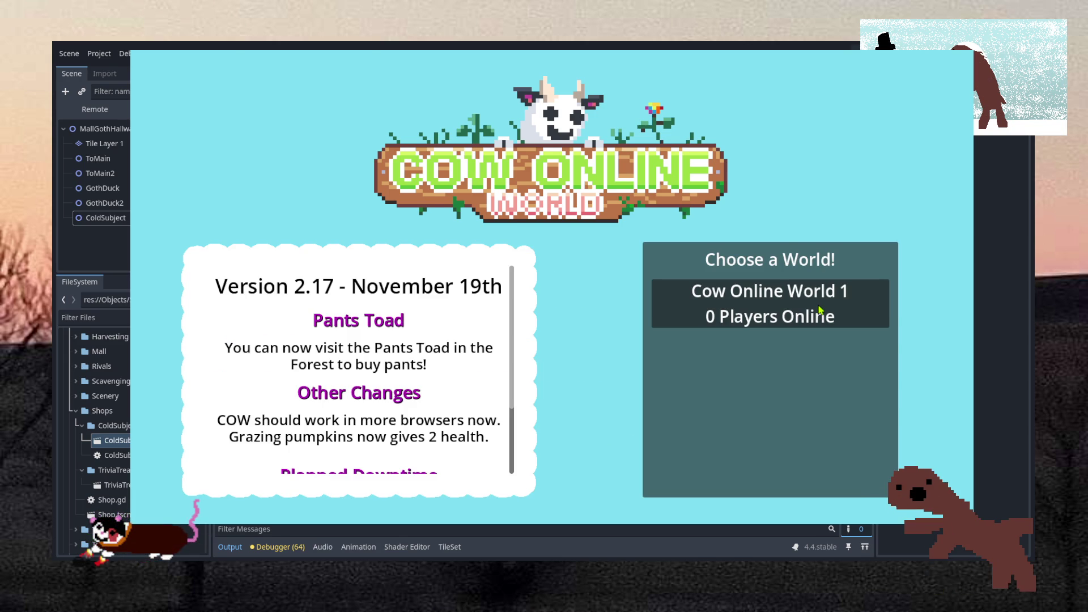
{"action": "left_click", "coordinate": [820, 310]}
- Warp to the hallway with the chat command ':warp MallGothHallway'
{"action": "left_click", "coordinate": [501, 360]}
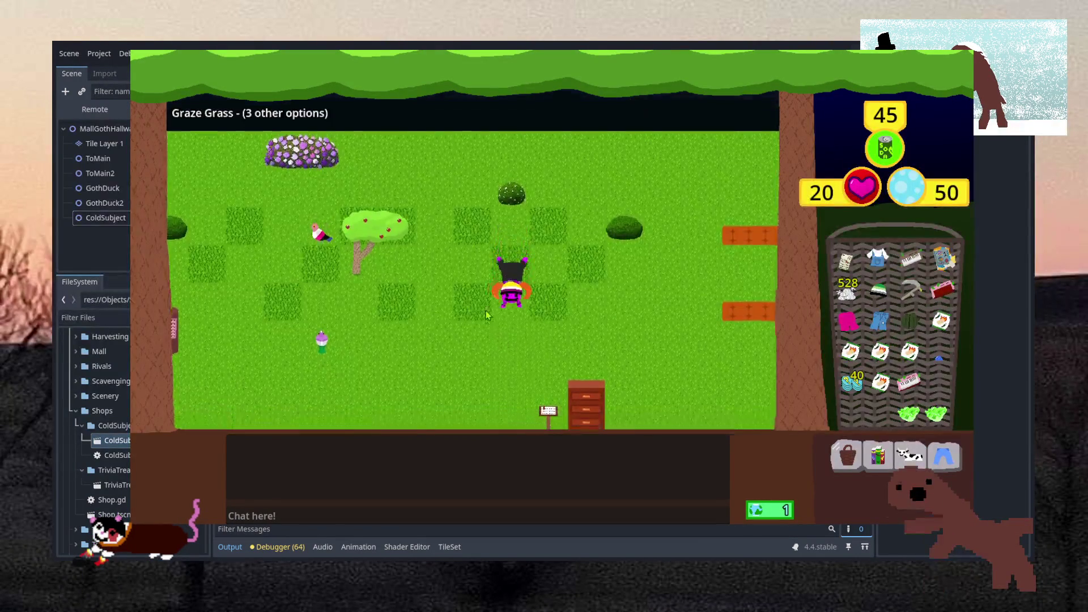
{"action": "left_click", "coordinate": [492, 515]}
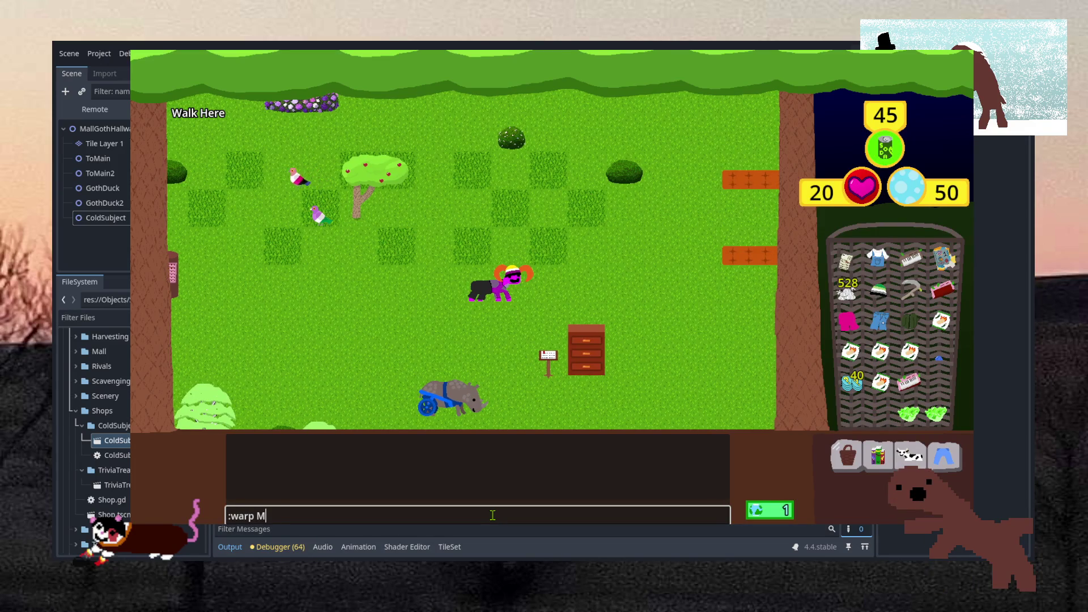
{"action": "type", "text": "allGothHallway"}
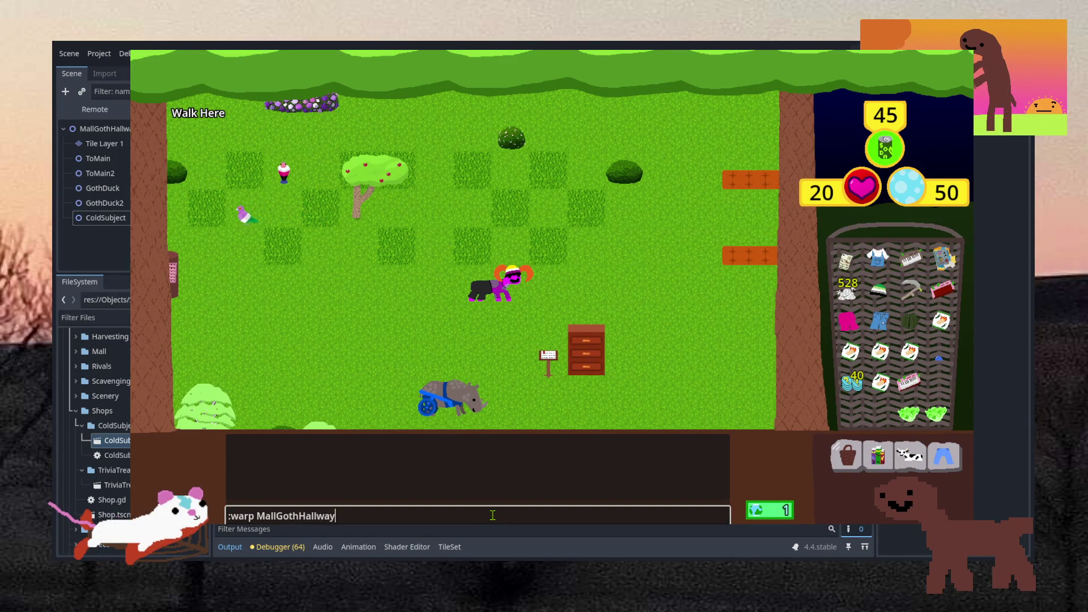
{"action": "key", "text": "Return"}
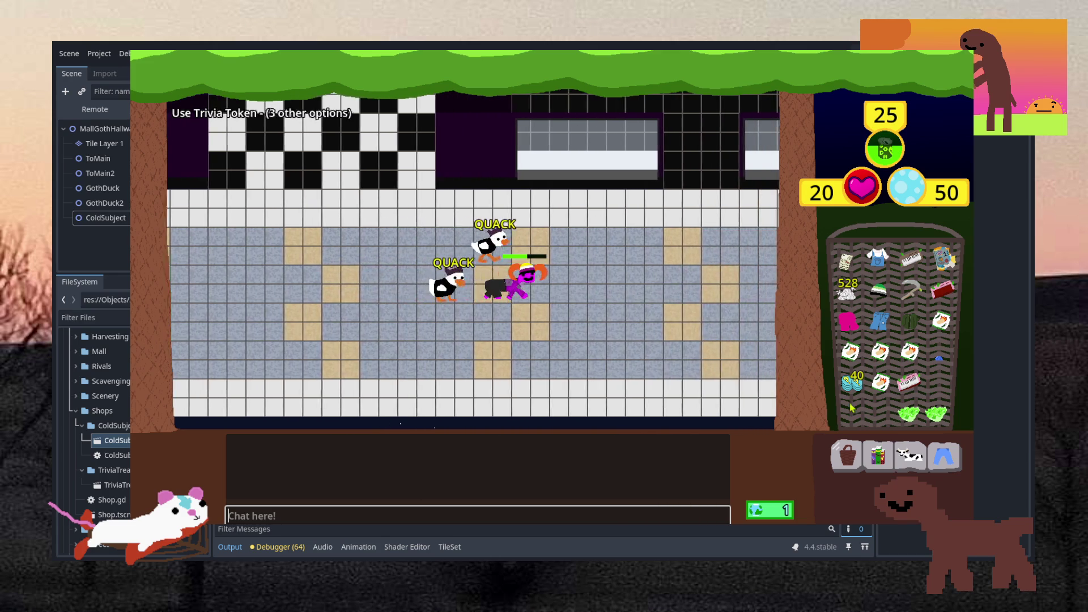
- Eat a lettuce and walk to the shop crate to open the Cold Subject shop
{"action": "left_click", "coordinate": [908, 413]}
{"action": "left_click", "coordinate": [555, 213]}
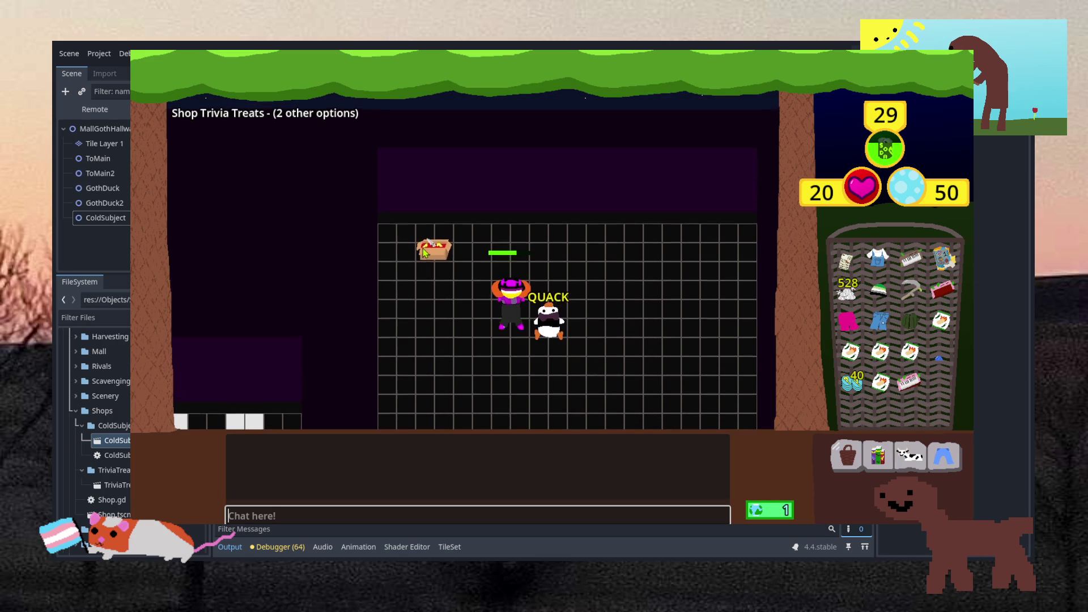
{"action": "left_click", "coordinate": [424, 251]}
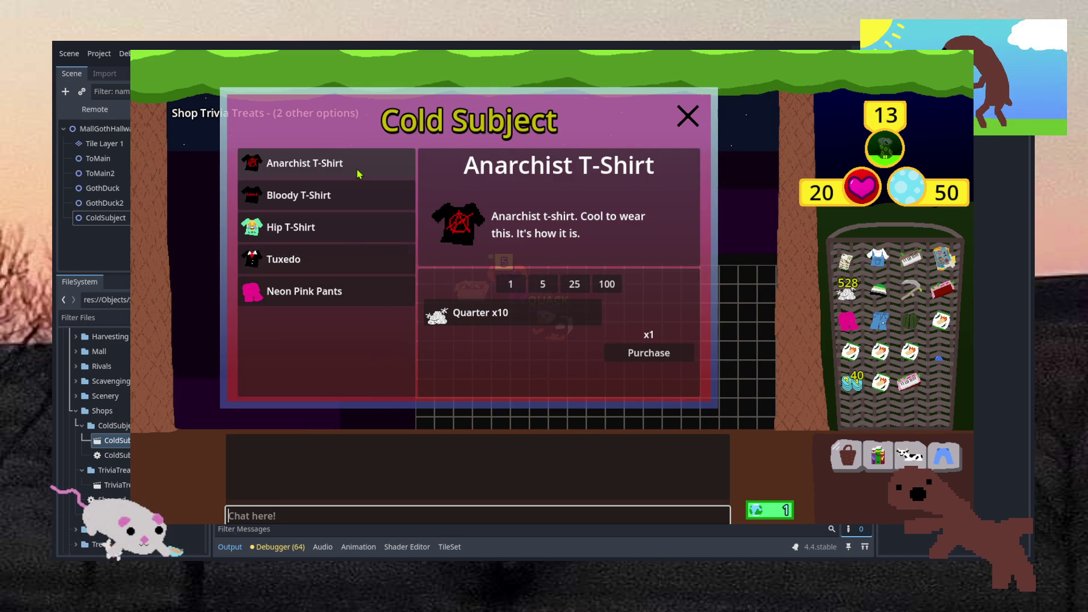
- View the Bloody T-Shirt, Hip T-Shirt, Tuxedo and Neon Pink Pants items, then close the shop
{"action": "left_click", "coordinate": [351, 205]}
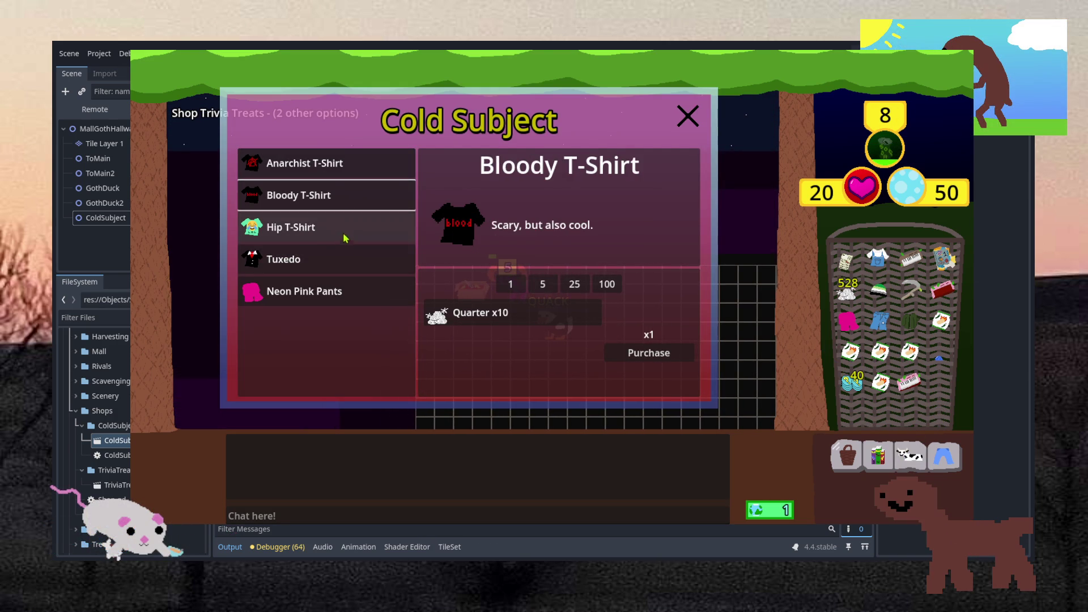
{"action": "left_click", "coordinate": [344, 234]}
{"action": "left_click", "coordinate": [340, 261]}
{"action": "left_click", "coordinate": [340, 287]}
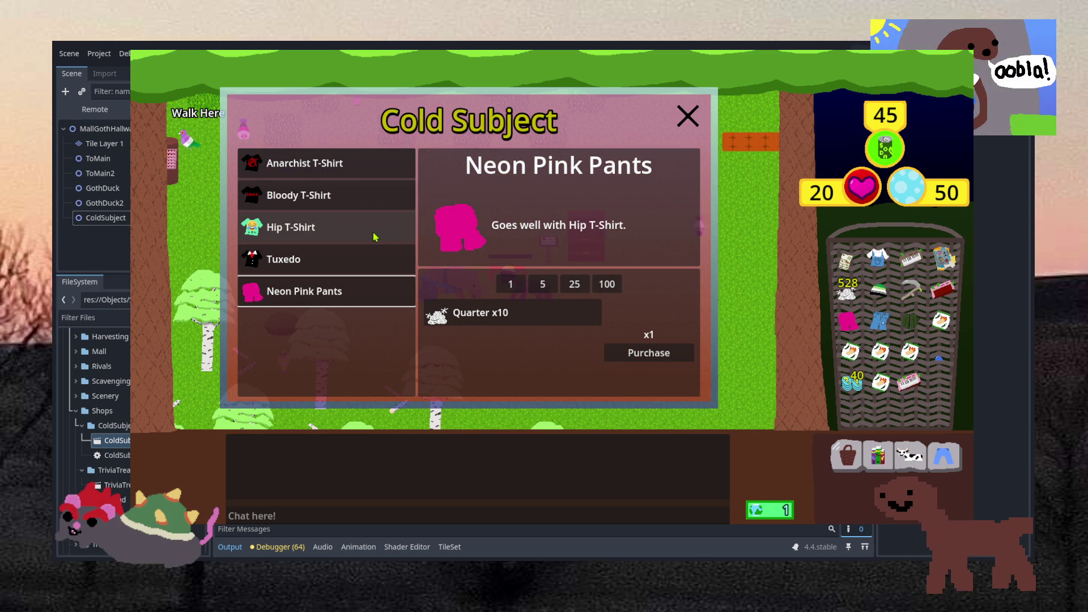
{"action": "left_click", "coordinate": [353, 226]}
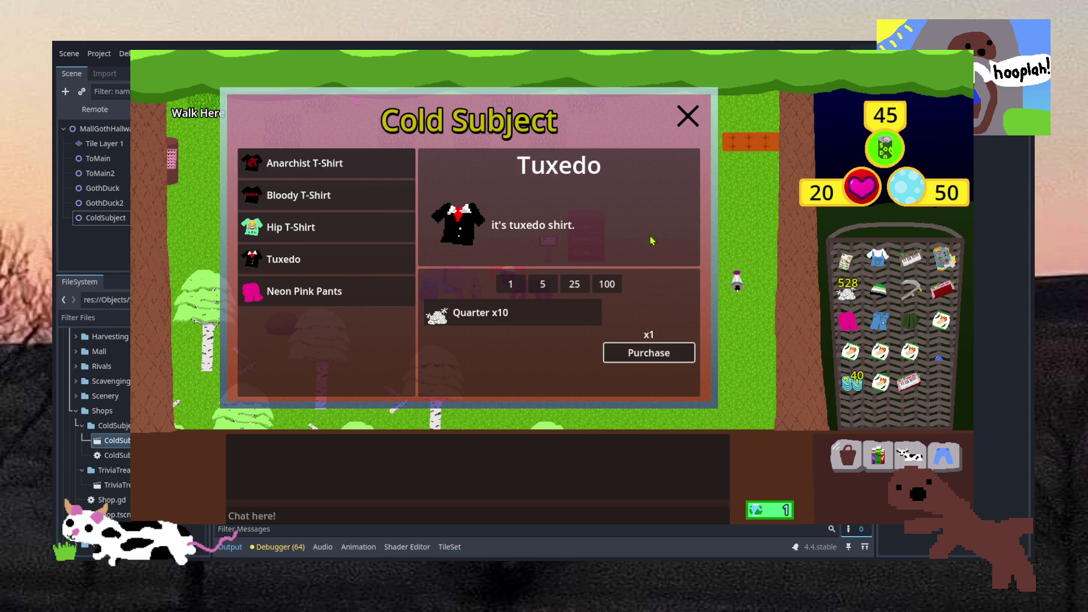
{"action": "left_click", "coordinate": [689, 126]}
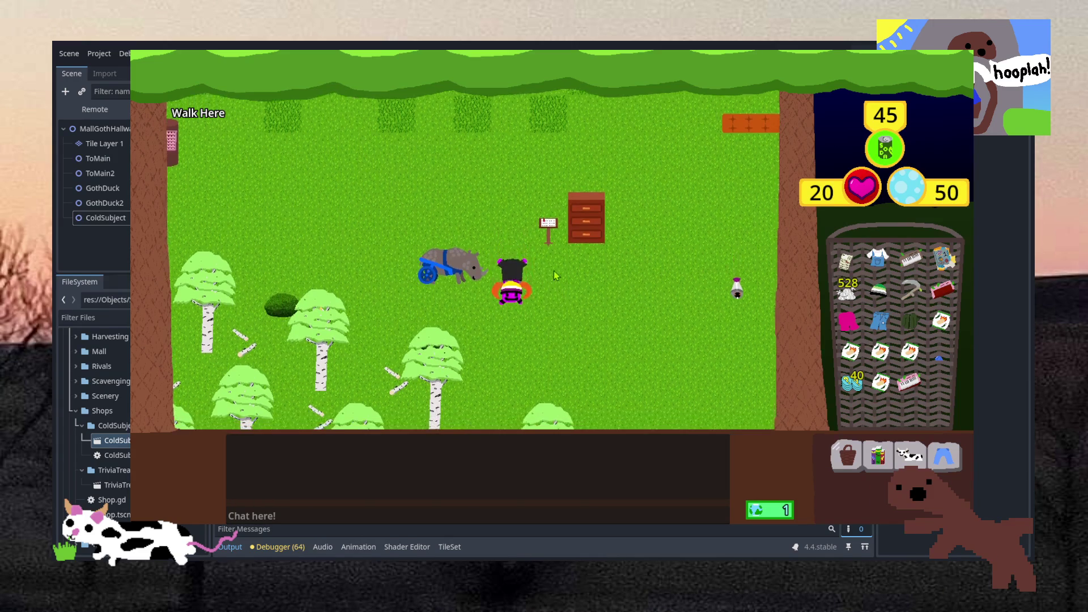
- Warp the character from the forest to MallGothHallway with the :warp MallGothHallway chat command
{"action": "key", "text": "Up"}
{"action": "key", "text": "Left"}
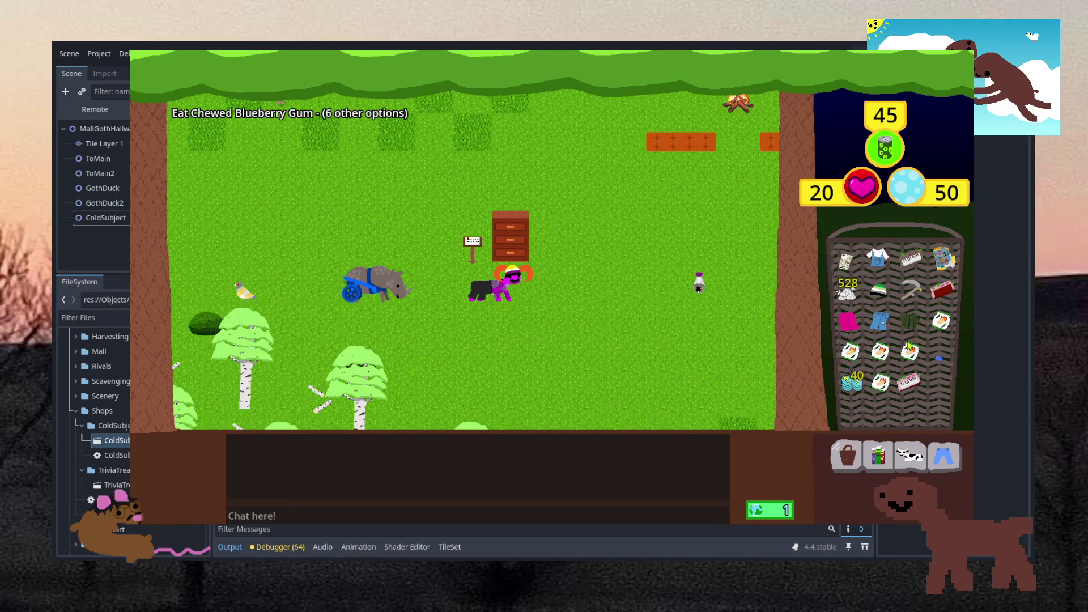
{"action": "left_click", "coordinate": [461, 305]}
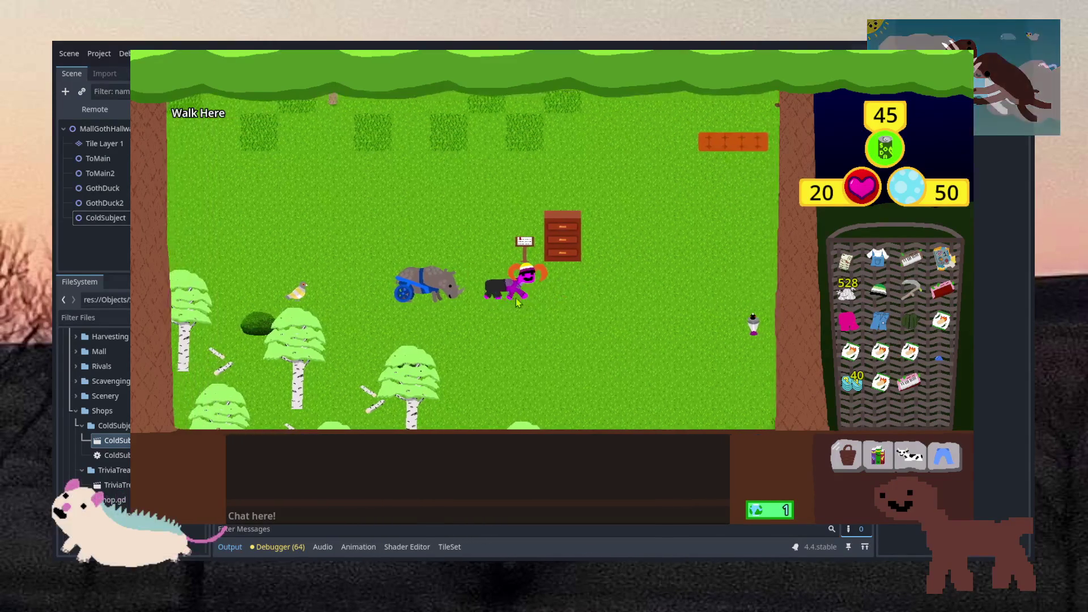
{"action": "left_click", "coordinate": [404, 507]}
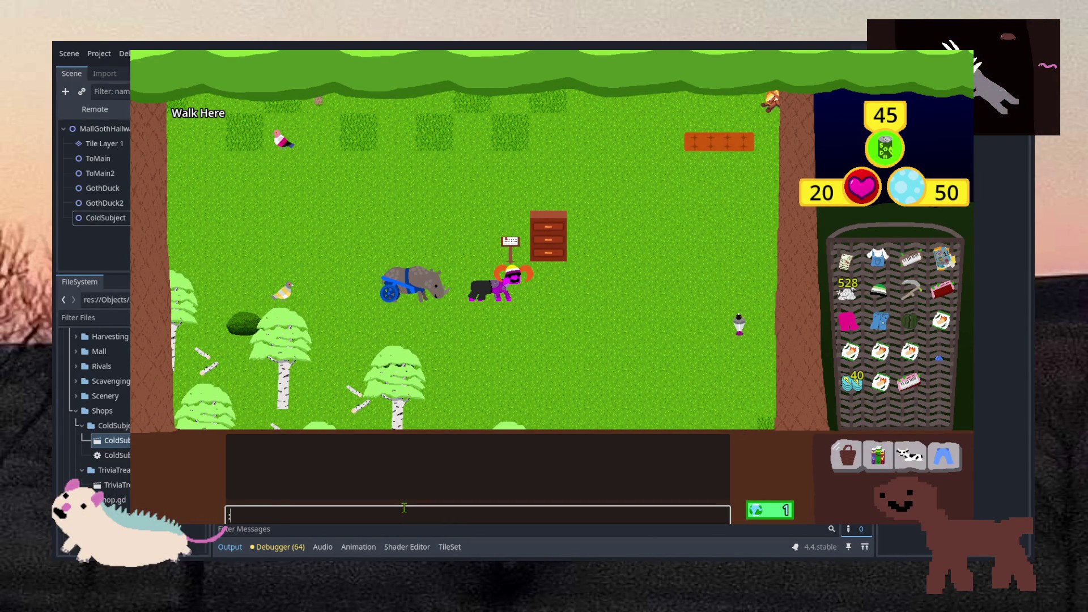
{"action": "type", "text": ":warp MallGoth"}
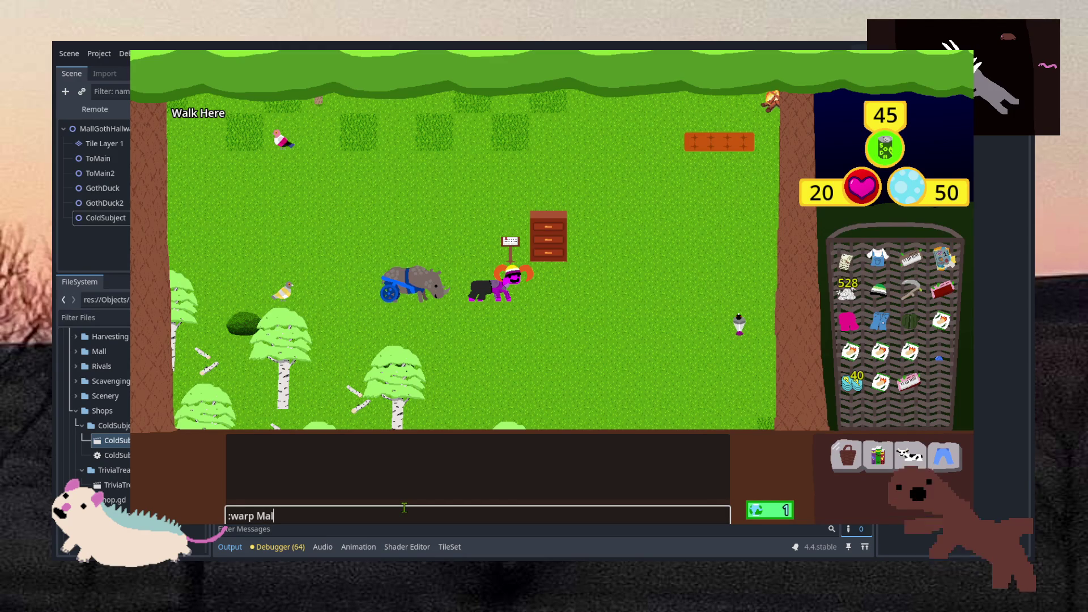
{"action": "type", "text": "Hal"}
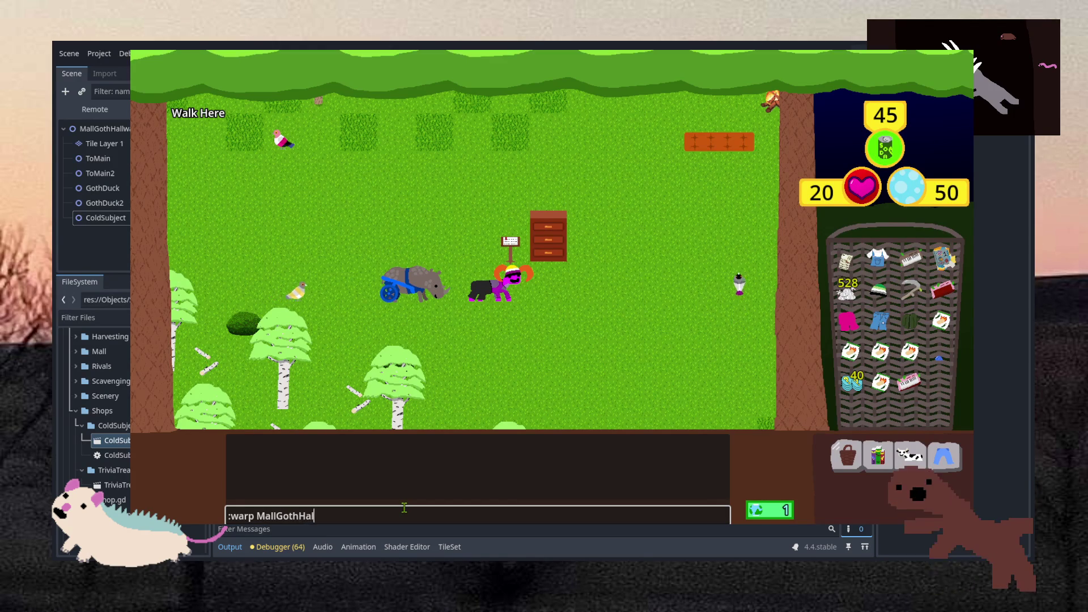
{"action": "left_click", "coordinate": [707, 280]}
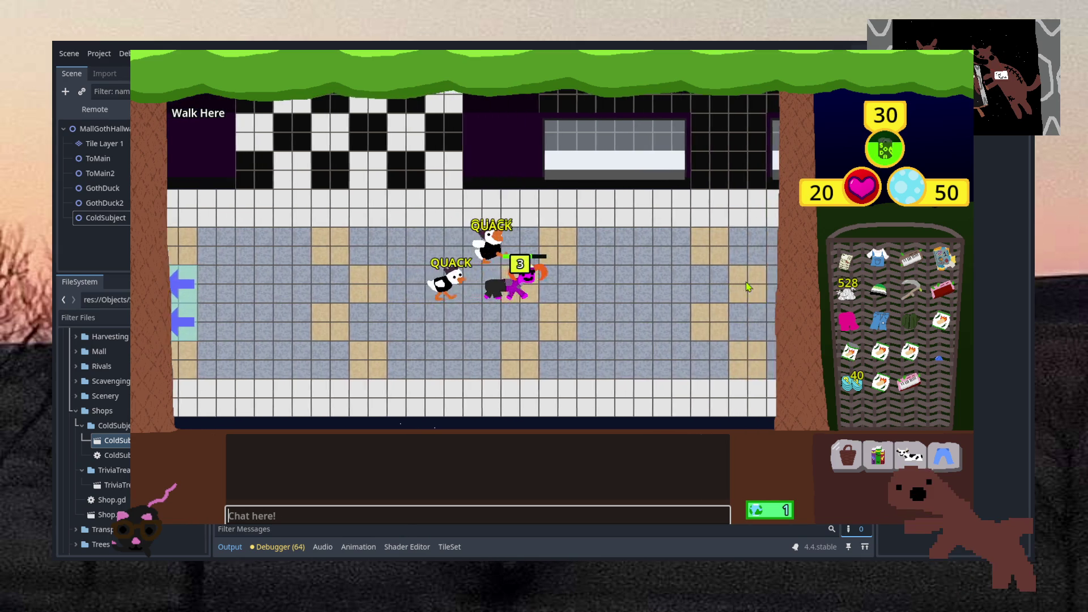
- Open the Cold Subject shop and view the Neon Pink Pants, Tuxedo, Hip, Bloody and Anarchist T-Shirt details
{"action": "left_click", "coordinate": [627, 189]}
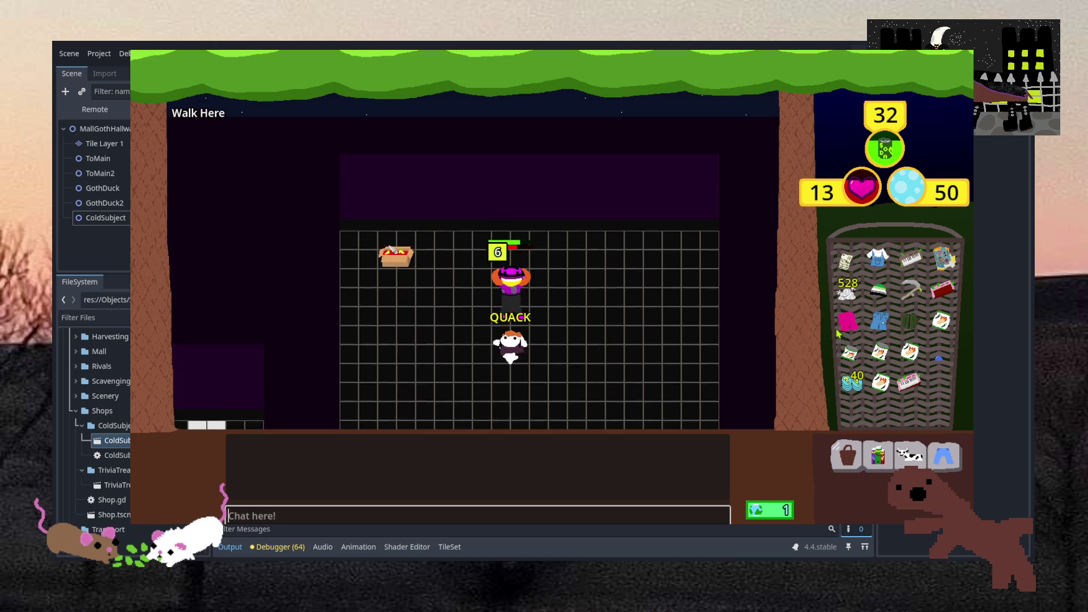
{"action": "left_click", "coordinate": [443, 298]}
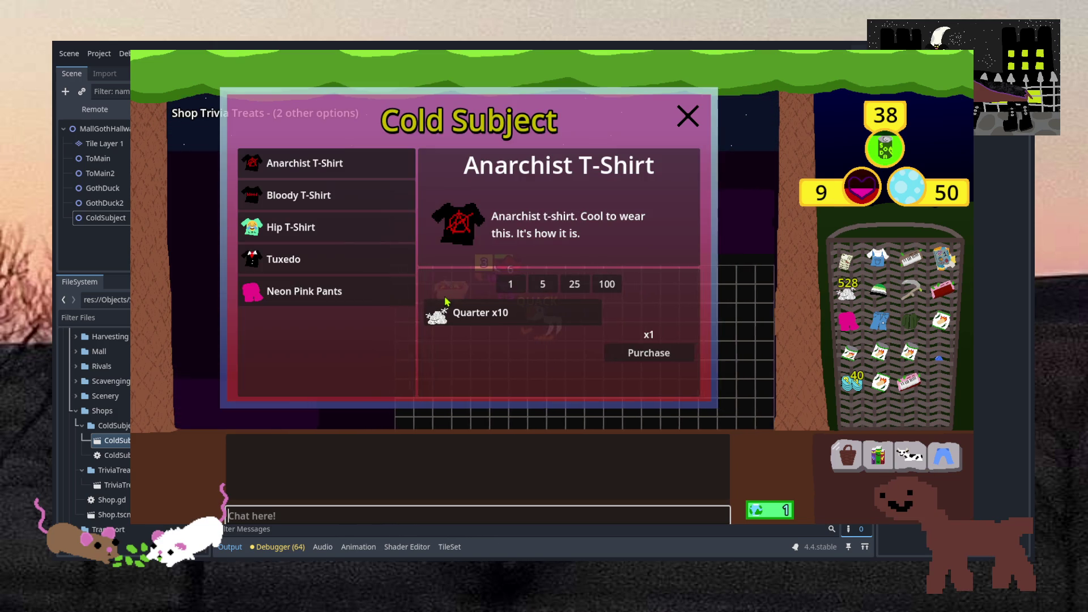
{"action": "left_click", "coordinate": [327, 295]}
{"action": "left_click", "coordinate": [328, 259]}
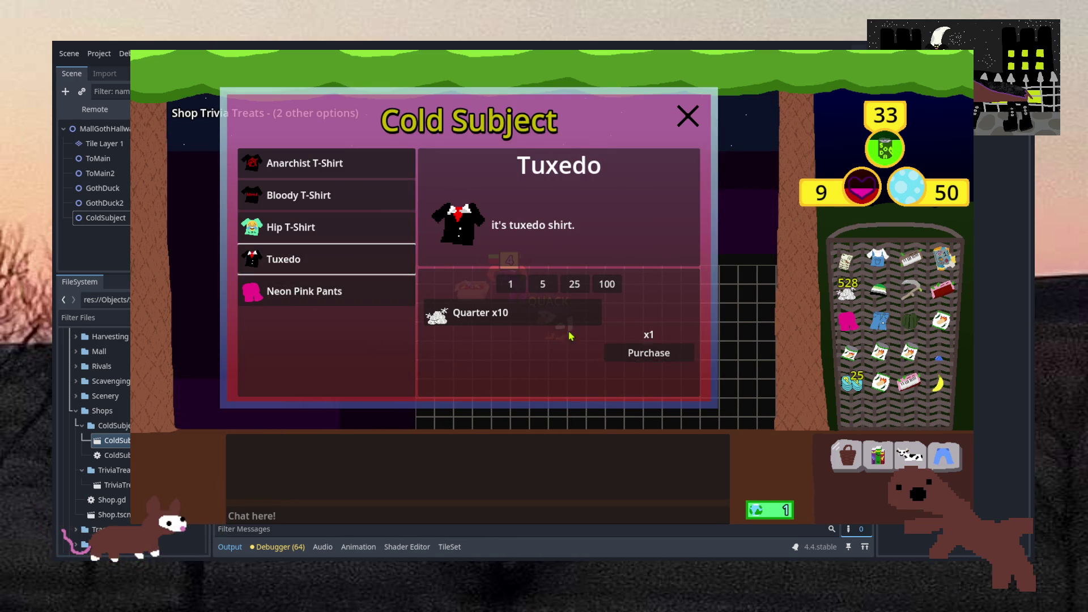
{"action": "left_click", "coordinate": [345, 240]}
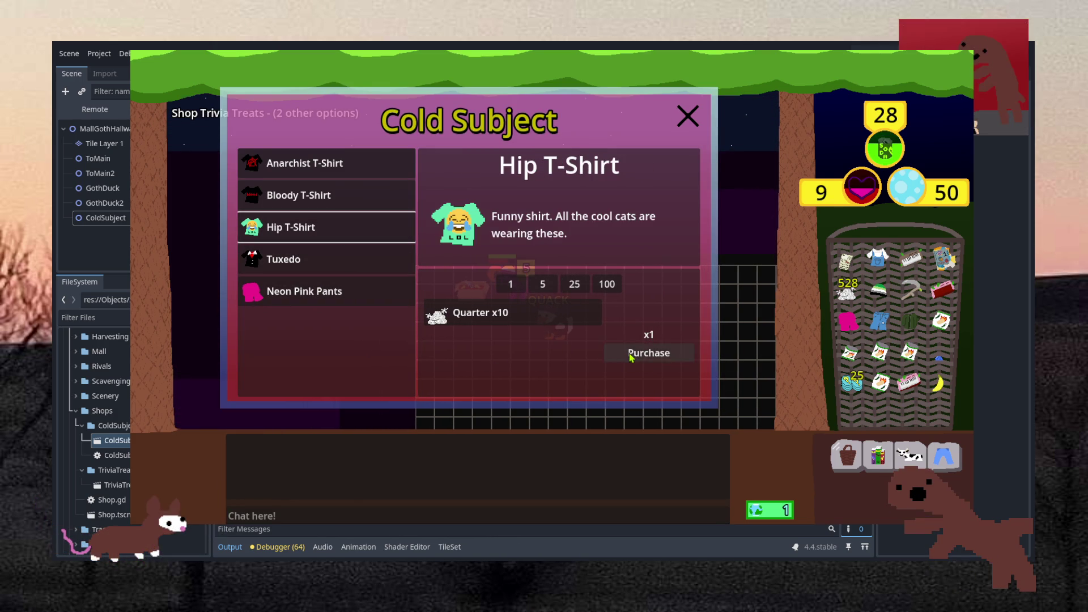
{"action": "left_click", "coordinate": [347, 205]}
{"action": "left_click", "coordinate": [362, 170]}
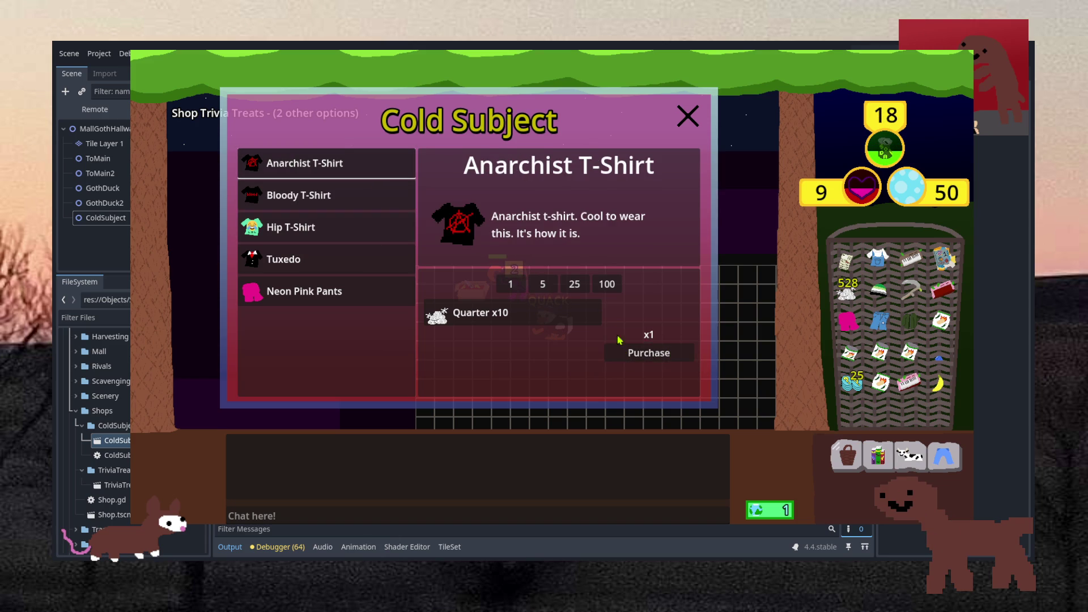
- Close the shop and end the test run, returning to the MallGothHallwayLocation editor
{"action": "left_click", "coordinate": [687, 115]}
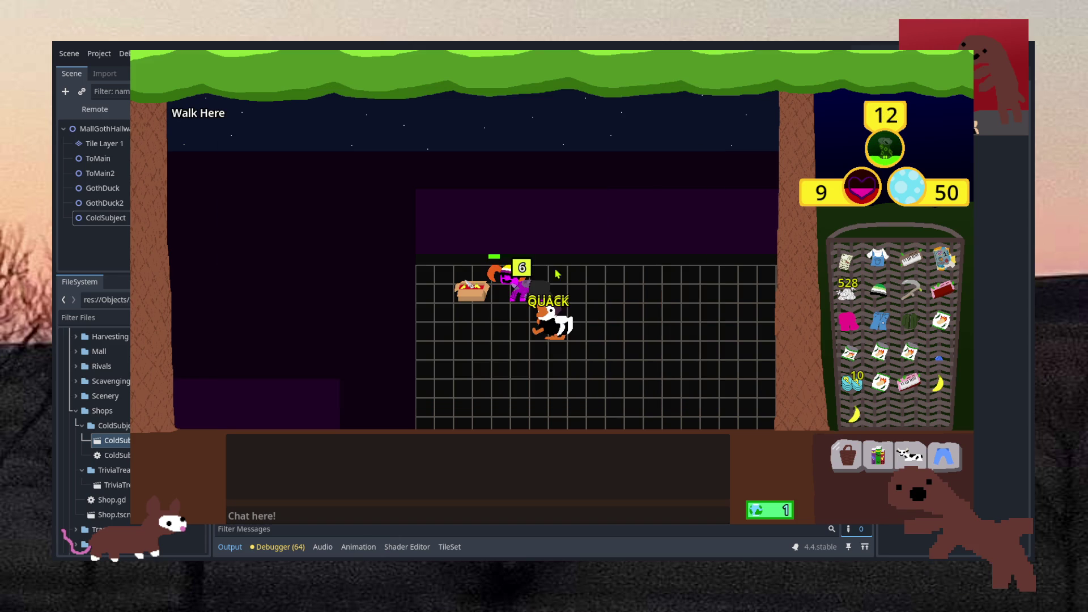
{"action": "left_click", "coordinate": [522, 365]}
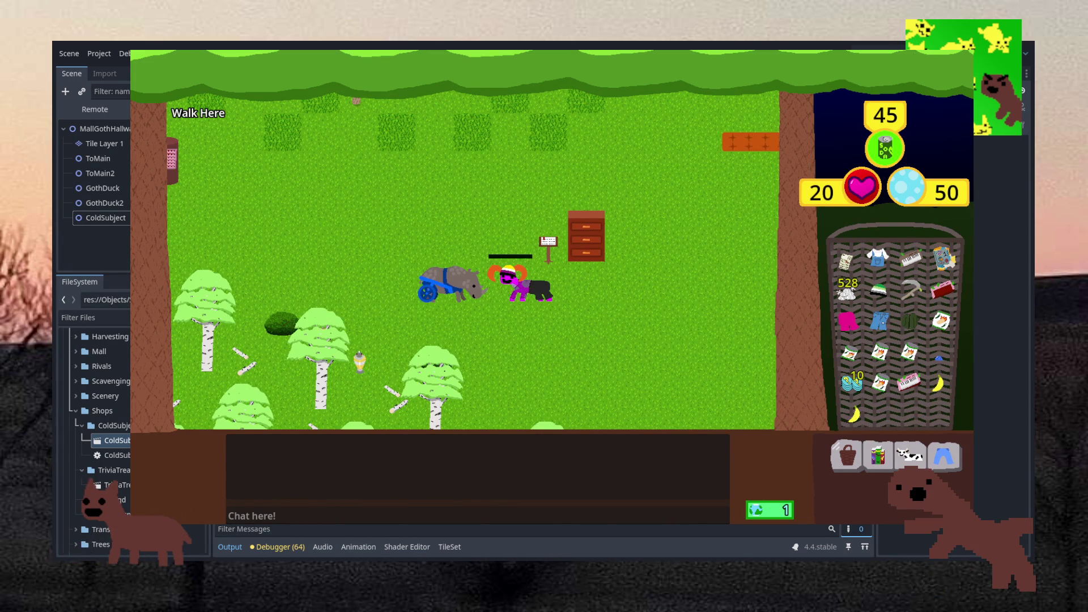
{"action": "key", "text": "alt+F4"}
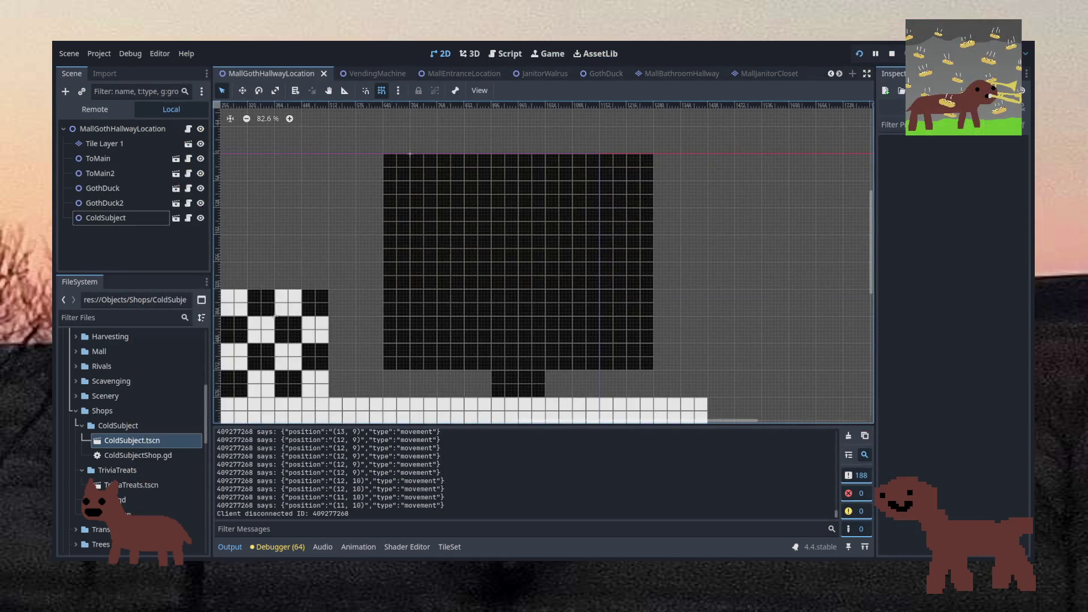
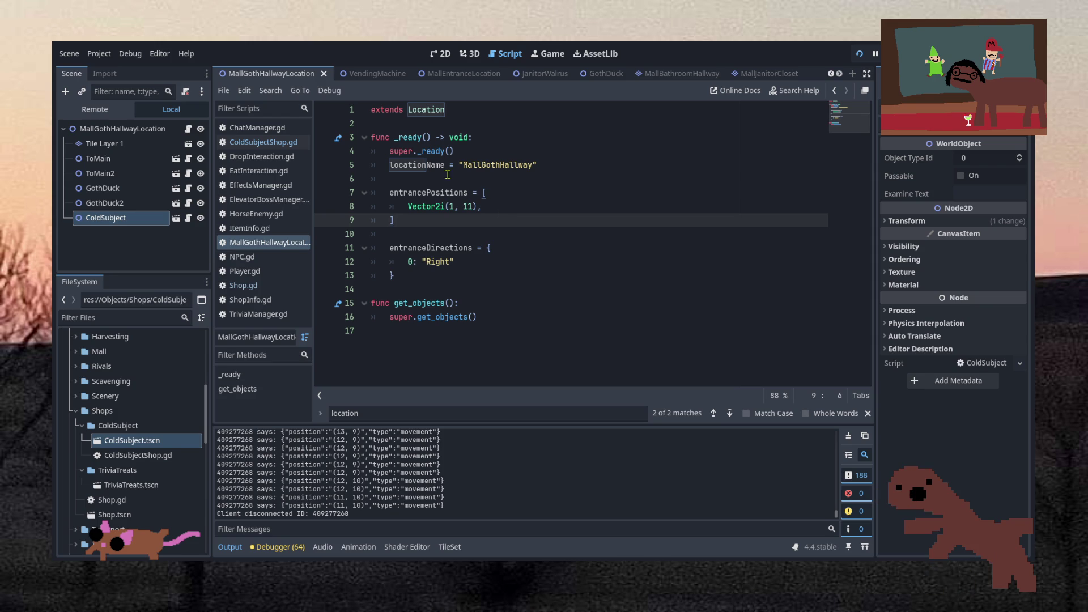
- Switch to the 2D view and look through the MallEntranceLocation and MallBathroomHallway scenes
{"action": "left_click", "coordinate": [442, 55]}
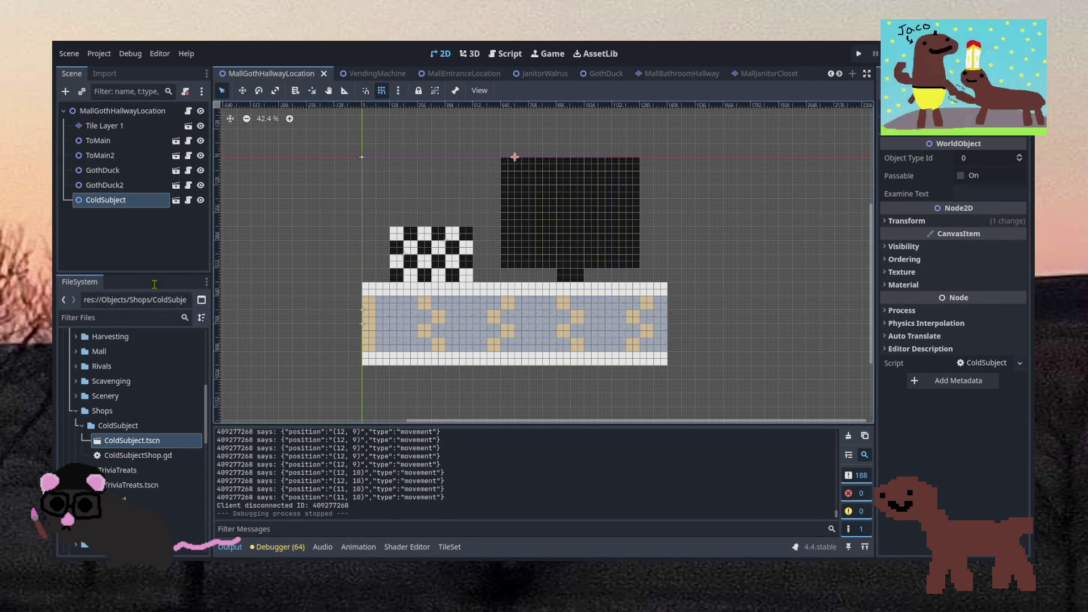
{"action": "scroll", "coordinate": [474, 220], "scroll_direction": "up", "scroll_amount": 3}
{"action": "key", "text": "w"}
{"action": "scroll", "coordinate": [567, 196], "scroll_direction": "down", "scroll_amount": 2}
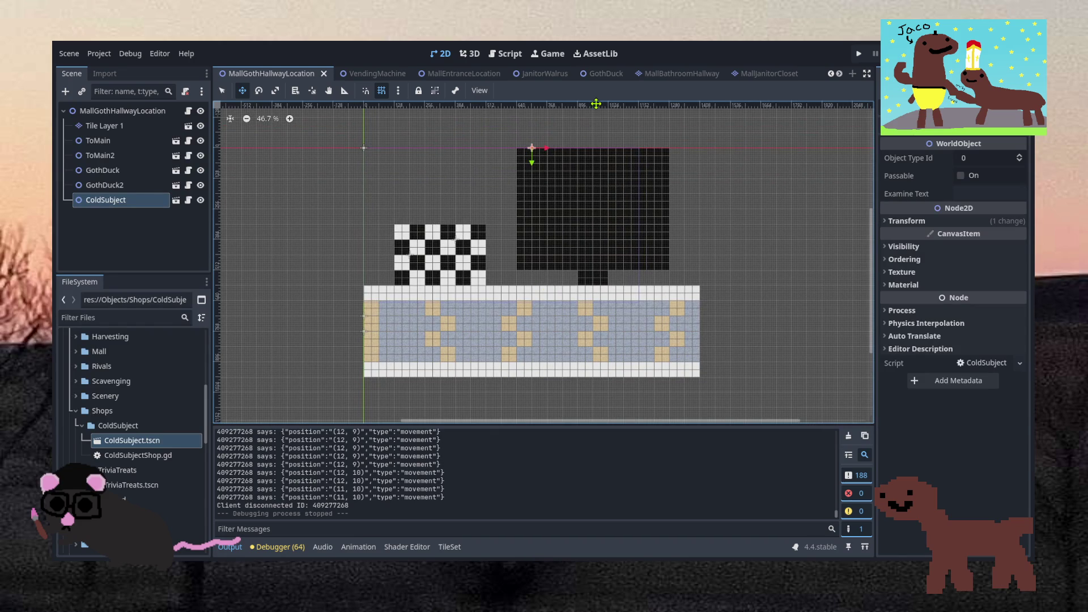
{"action": "left_click", "coordinate": [483, 78]}
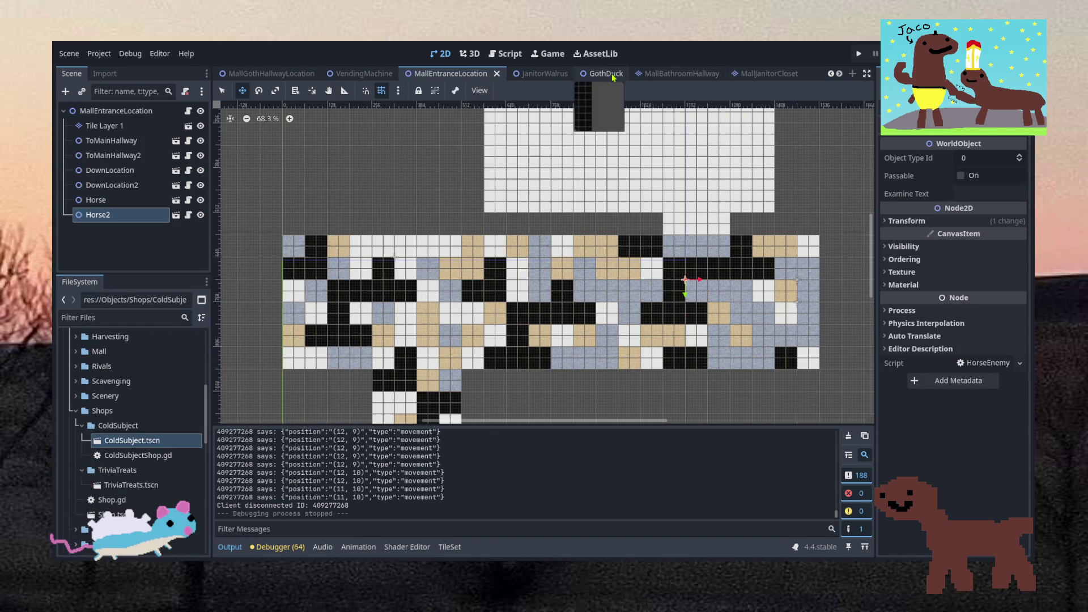
{"action": "left_click", "coordinate": [655, 78]}
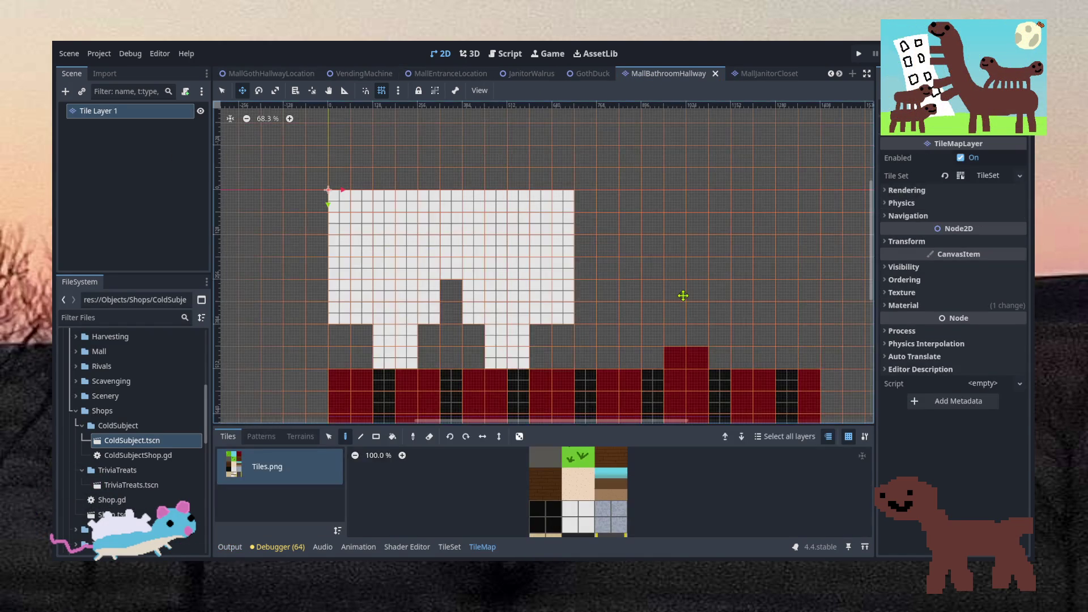
- Close the MallBathroomHallway scene and bring up MallCraftHallwayLocation
{"action": "left_click_drag", "start_coordinate": [711, 306], "coordinate": [650, 185]}
{"action": "scroll", "coordinate": [81, 431], "scroll_direction": "up", "scroll_amount": 5}
{"action": "scroll", "coordinate": [81, 430], "scroll_direction": "up", "scroll_amount": 2}
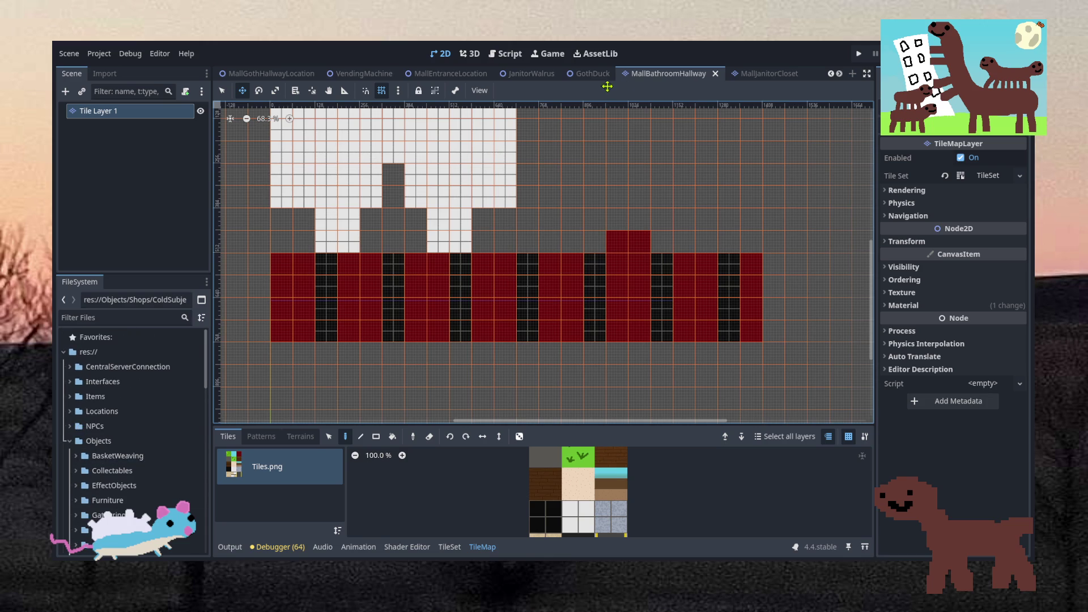
{"action": "left_click", "coordinate": [714, 74]}
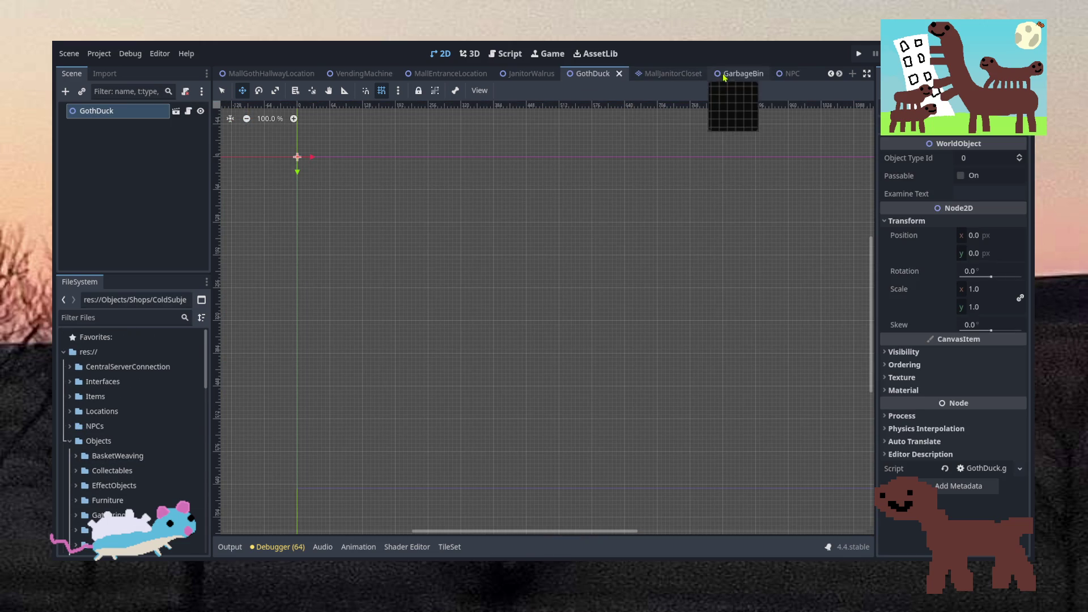
{"action": "left_click", "coordinate": [839, 74]}
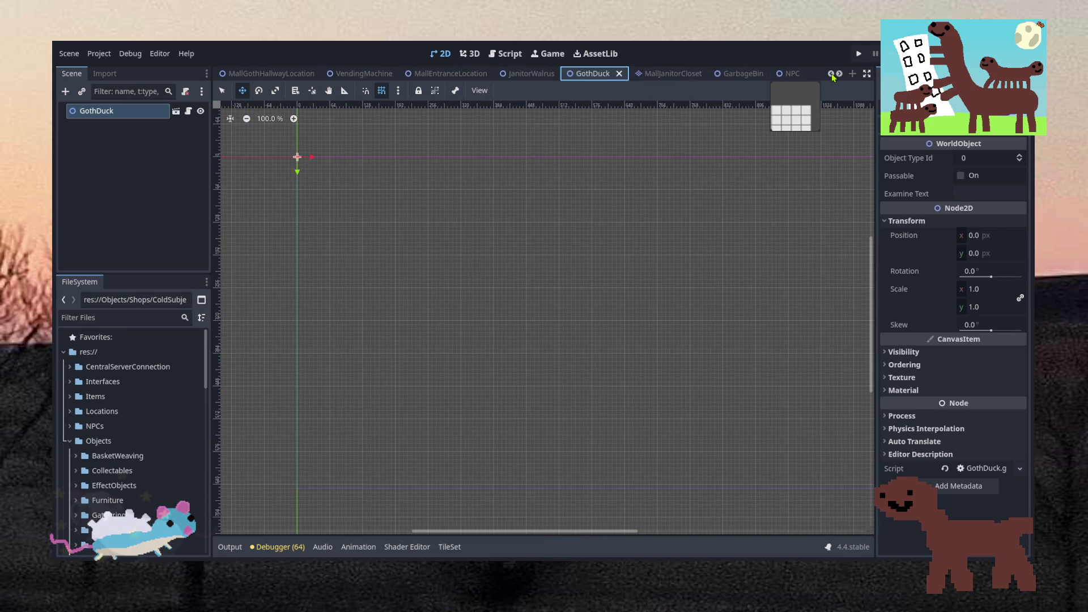
{"action": "scroll", "coordinate": [623, 74], "scroll_direction": "up", "scroll_amount": 5}
{"action": "left_click", "coordinate": [428, 78]}
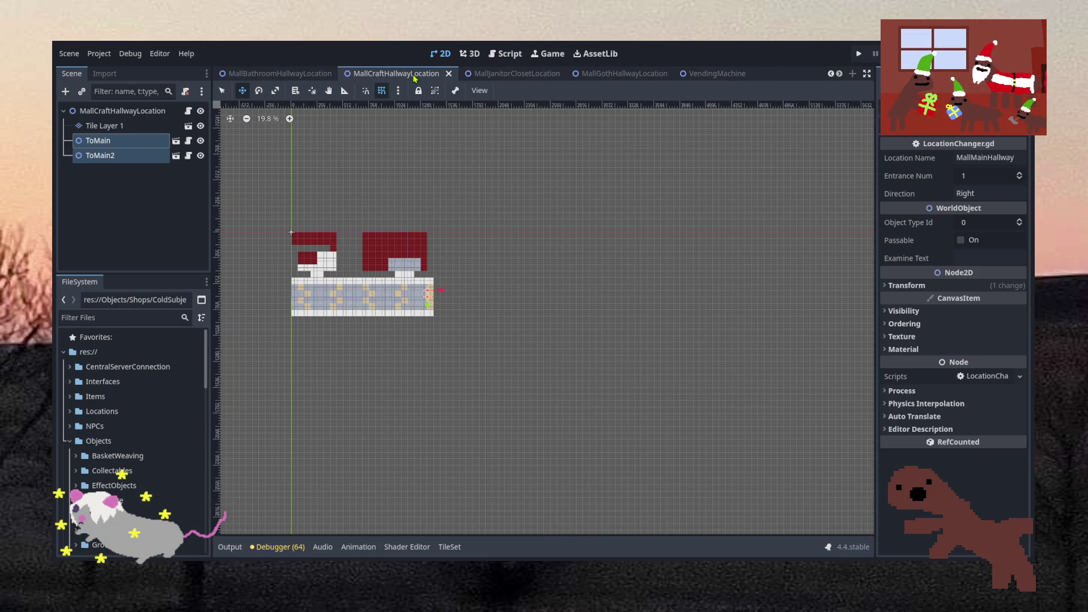
- Browse the FileSystem's Locations and Objects folders to reach the ColdSubject shop scene
{"action": "scroll", "coordinate": [357, 278], "scroll_direction": "up", "scroll_amount": 4}
{"action": "scroll", "coordinate": [362, 275], "scroll_direction": "up", "scroll_amount": 3}
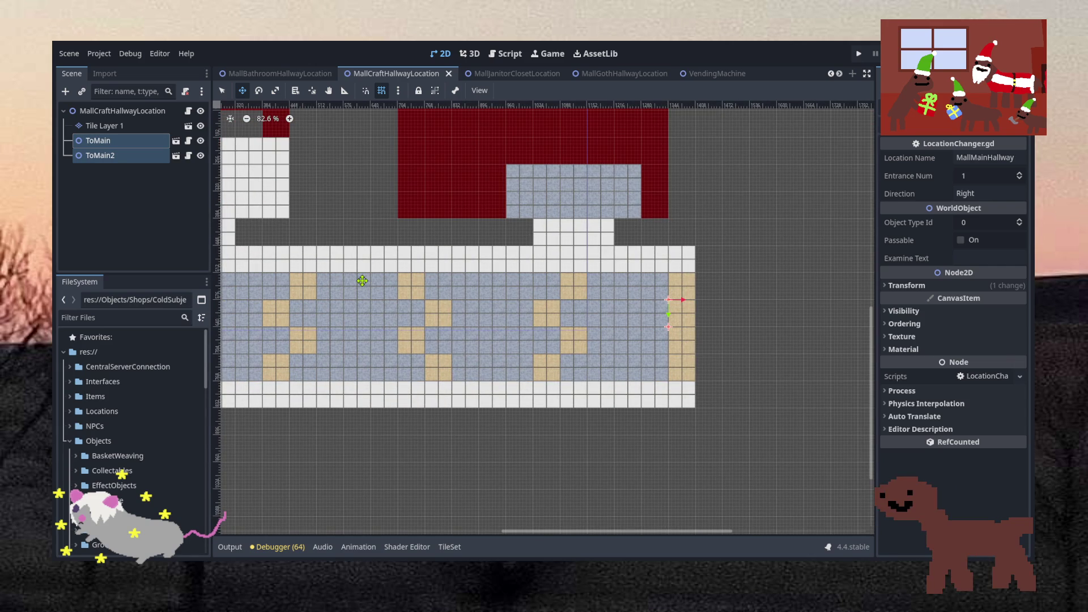
{"action": "left_click", "coordinate": [69, 441]}
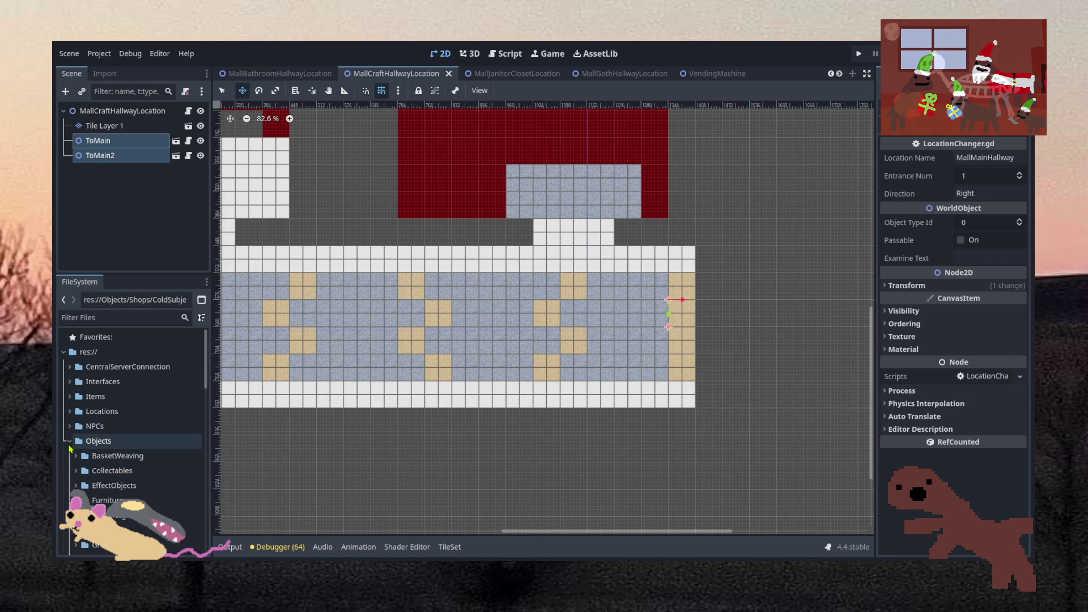
{"action": "left_click", "coordinate": [70, 410]}
{"action": "scroll", "coordinate": [69, 422], "scroll_direction": "down", "scroll_amount": 3}
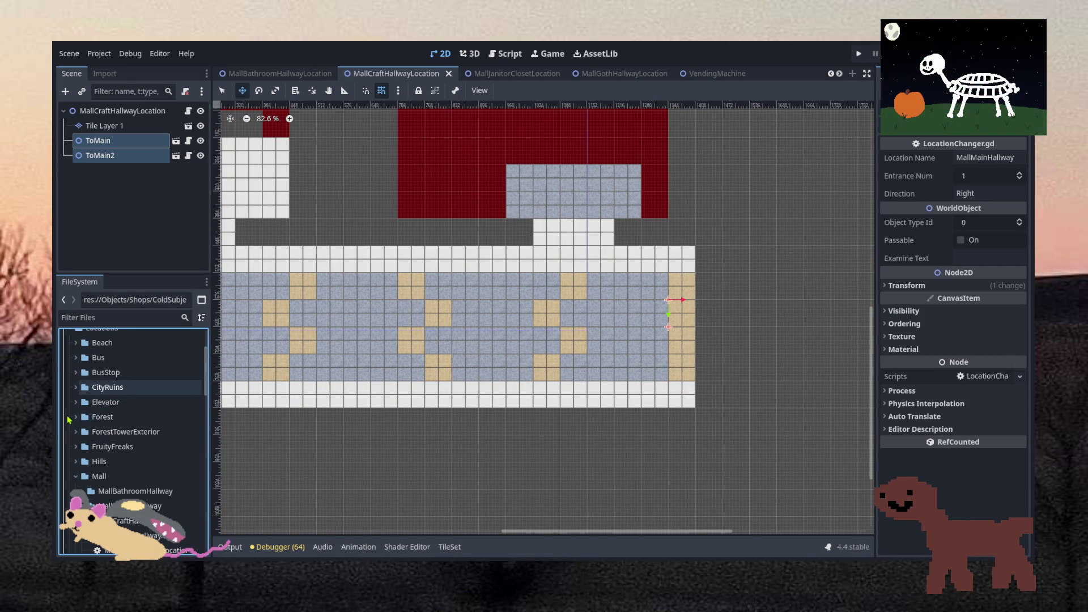
{"action": "left_click", "coordinate": [76, 476]}
{"action": "scroll", "coordinate": [80, 444], "scroll_direction": "down", "scroll_amount": 2}
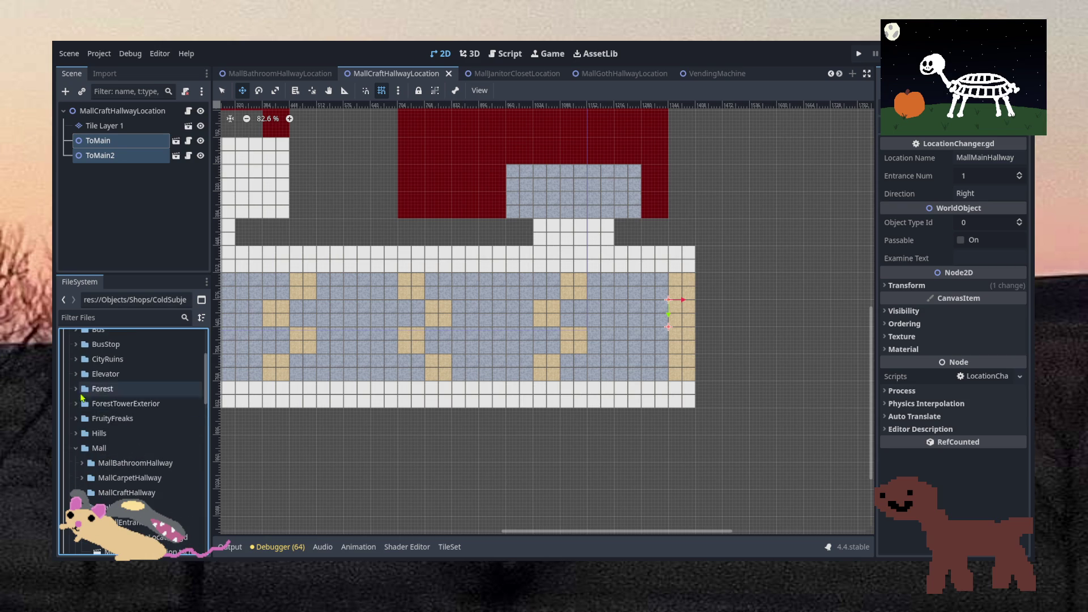
{"action": "scroll", "coordinate": [80, 444], "scroll_direction": "up", "scroll_amount": 5}
{"action": "left_click", "coordinate": [70, 411]}
{"action": "left_click", "coordinate": [70, 441]}
{"action": "scroll", "coordinate": [102, 442], "scroll_direction": "down", "scroll_amount": 5}
{"action": "scroll", "coordinate": [124, 442], "scroll_direction": "down", "scroll_amount": 3}
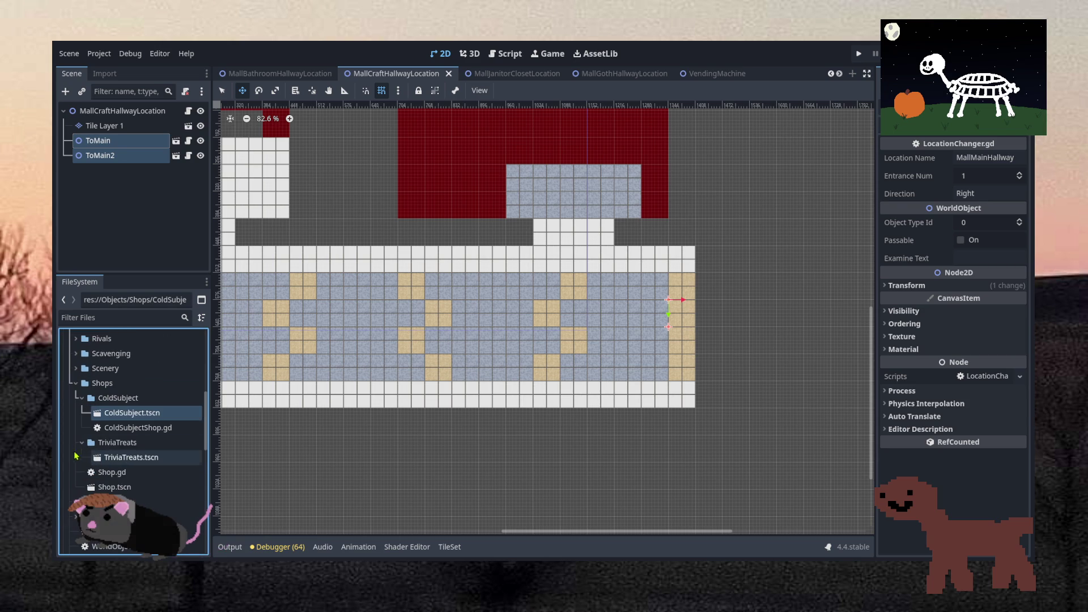
- Drop ColdSubject.tscn onto the craft hallway floor and save MallCraftHallwayLocation
{"action": "mouse_move", "coordinate": [128, 414]}
{"action": "left_mouse_down"}
{"action": "mouse_move", "coordinate": [402, 366]}
{"action": "mouse_move", "coordinate": [592, 306]}
{"action": "left_mouse_up"}
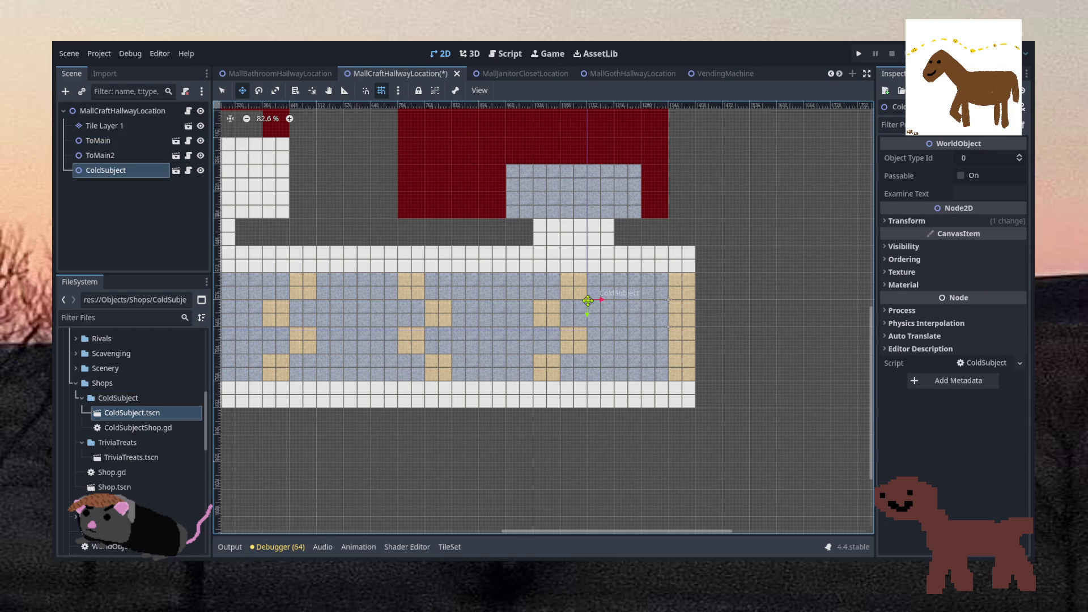
{"action": "scroll", "coordinate": [567, 306], "scroll_direction": "up", "scroll_amount": 3}
{"action": "scroll", "coordinate": [509, 306], "scroll_direction": "up", "scroll_amount": 1}
{"action": "scroll", "coordinate": [517, 308], "scroll_direction": "down", "scroll_amount": 3}
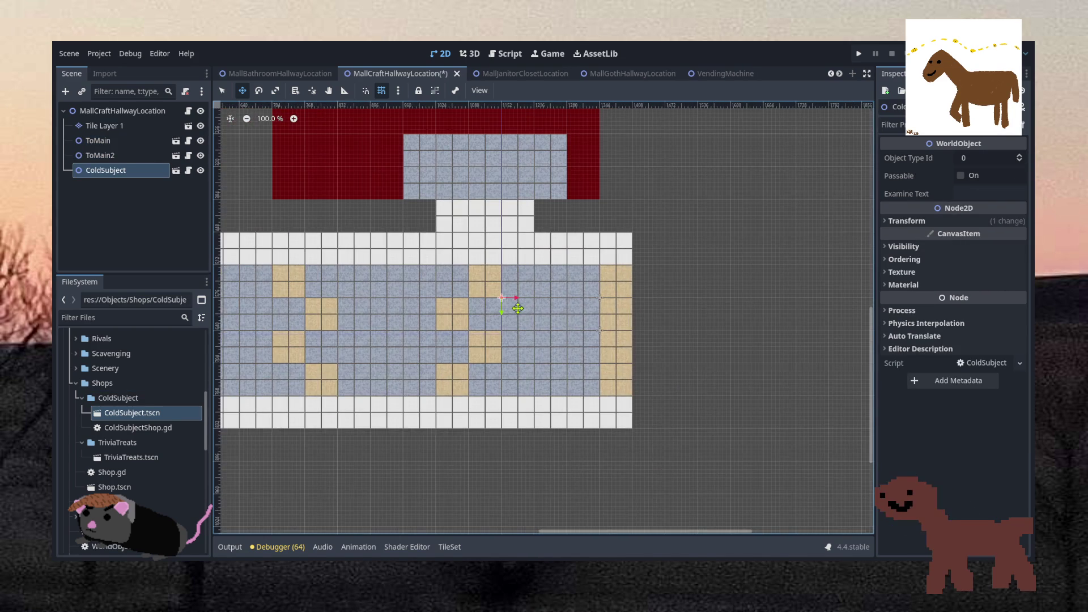
{"action": "key", "text": "ctrl+s"}
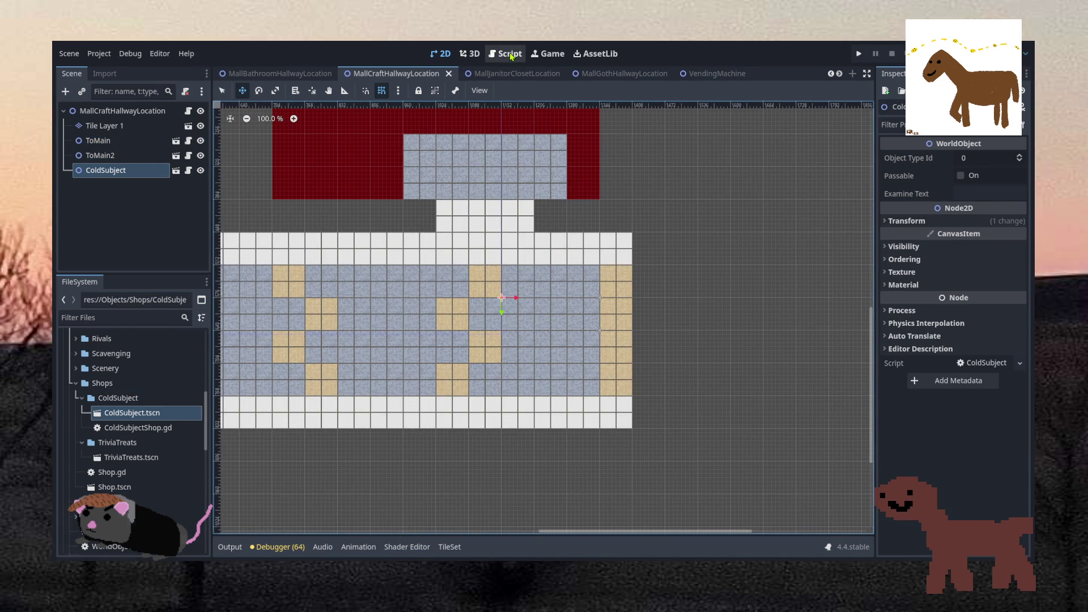
{"action": "left_click", "coordinate": [511, 55]}
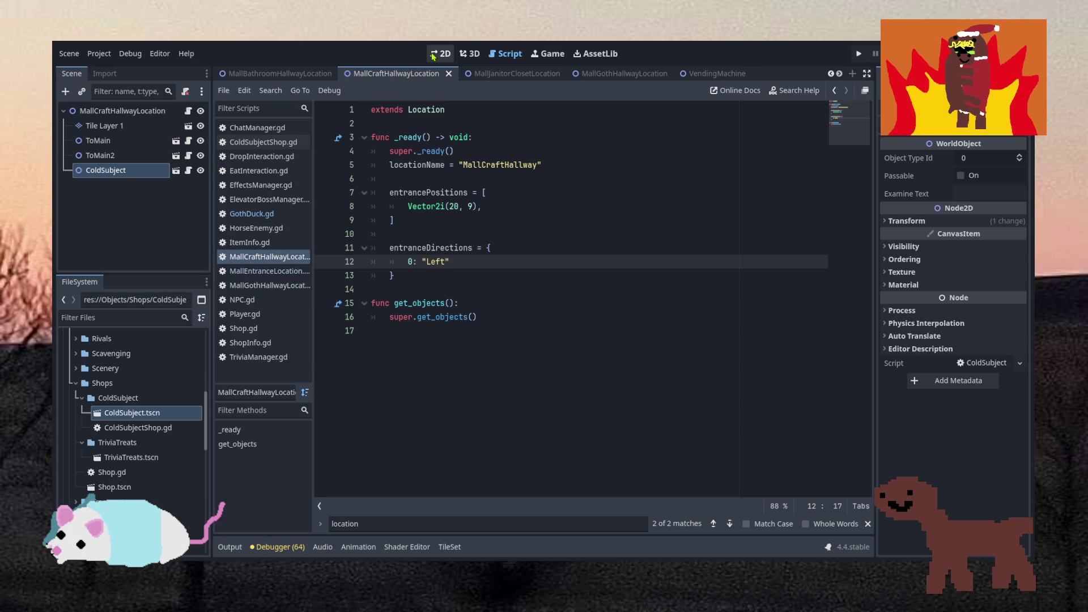
- Open the ColdSubject scene and compare ColdSubjectShop.gd against the base Shop.gd, including objectName
{"action": "left_click", "coordinate": [175, 170]}
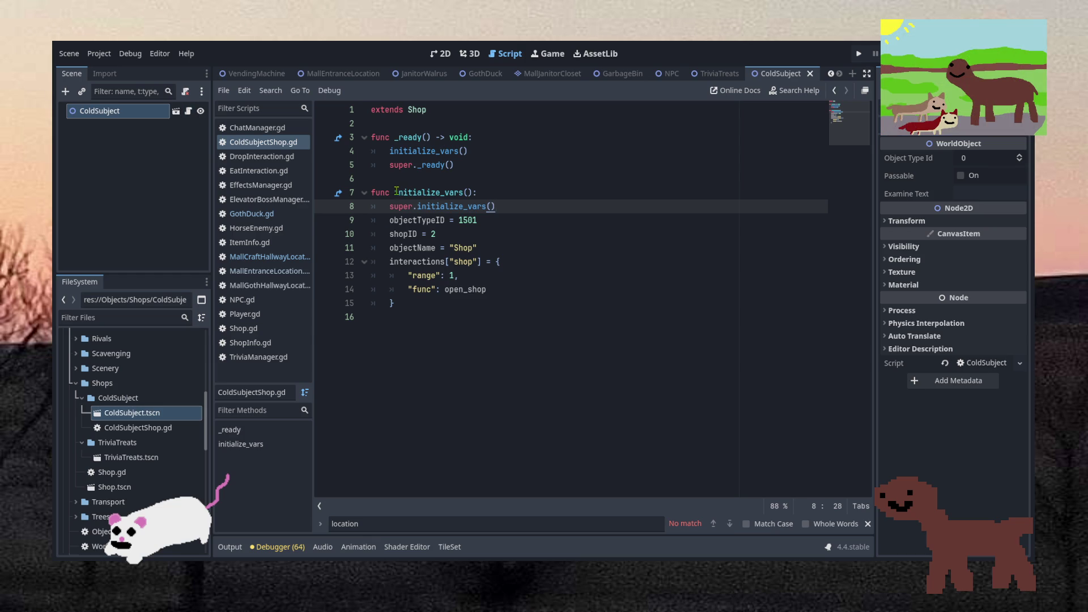
{"action": "left_click", "coordinate": [269, 333]}
{"action": "left_click", "coordinate": [499, 261]}
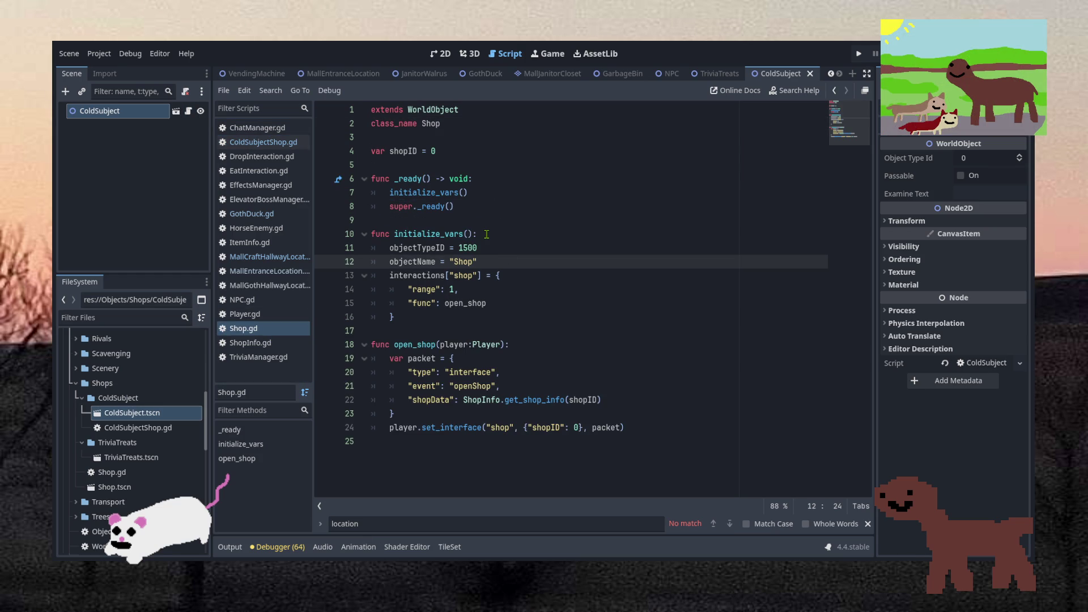
{"action": "left_click", "coordinate": [269, 142]}
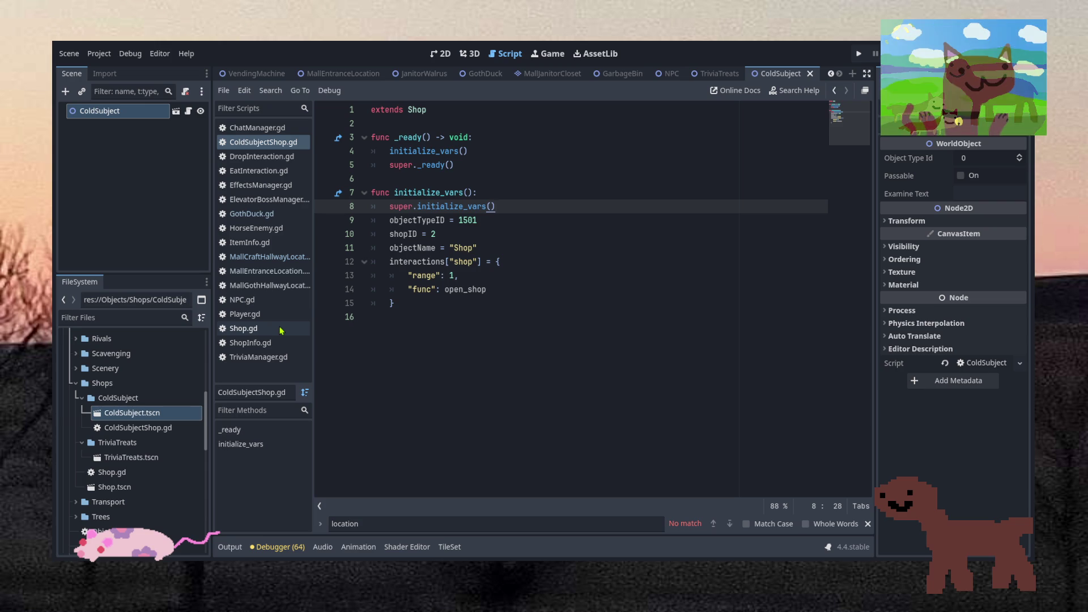
{"action": "left_click", "coordinate": [280, 331]}
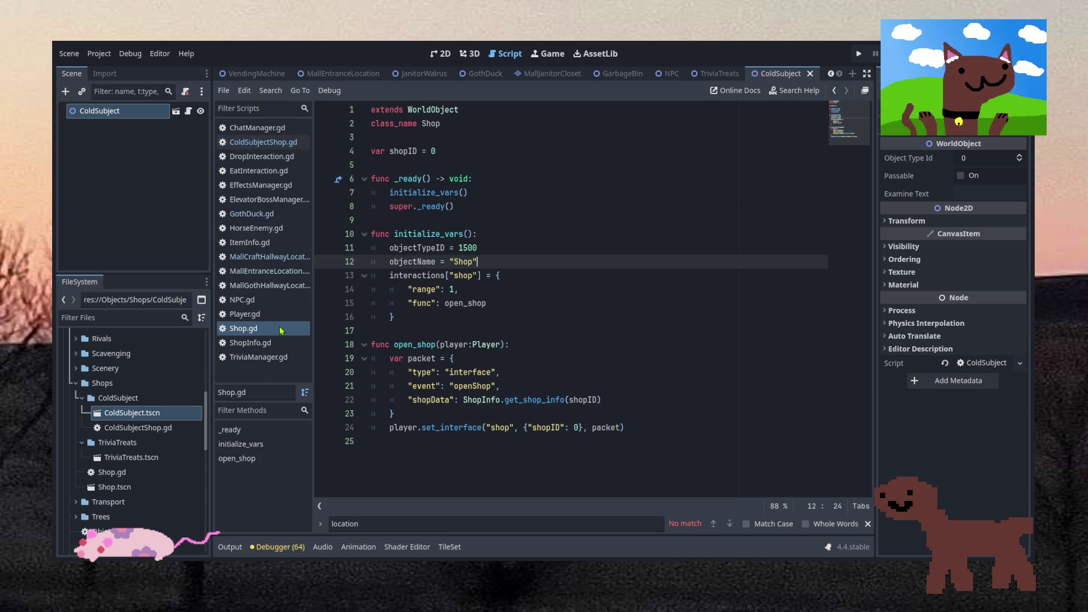
{"action": "left_click", "coordinate": [278, 142]}
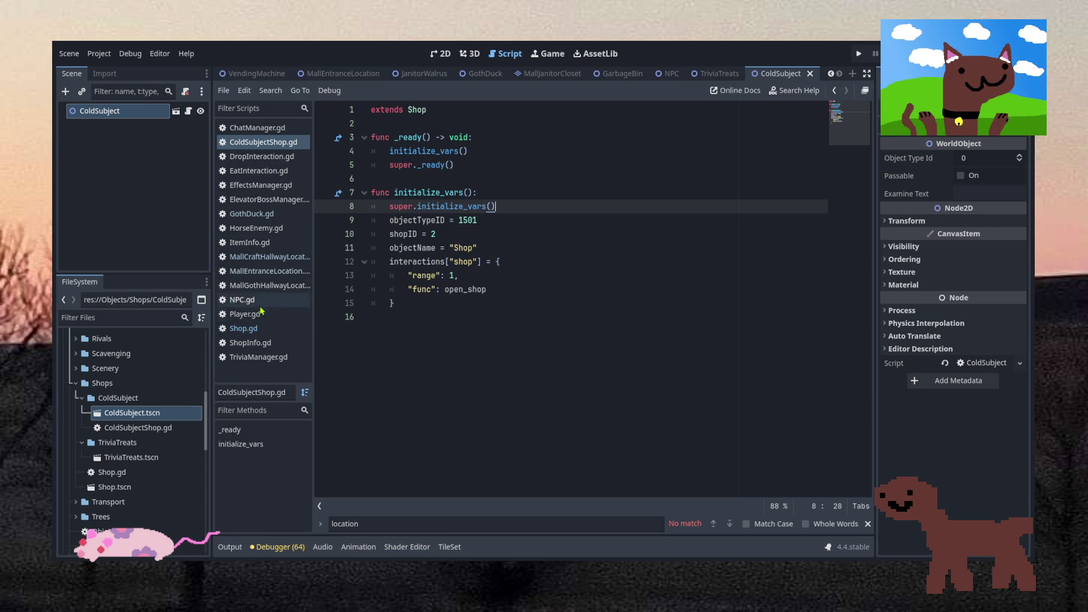
{"action": "left_click", "coordinate": [262, 330]}
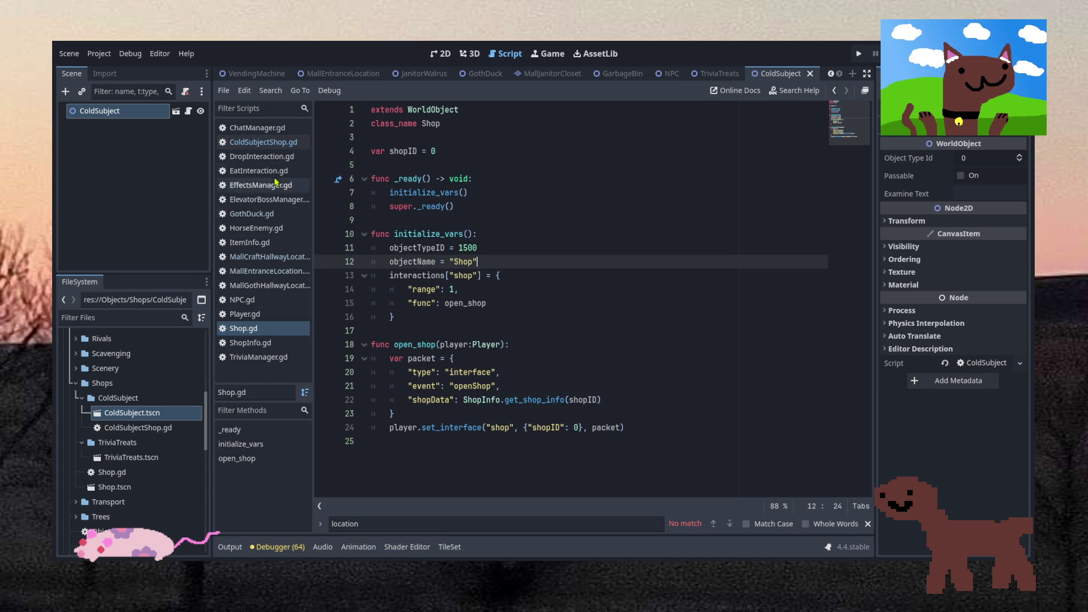
{"action": "left_click", "coordinate": [276, 145]}
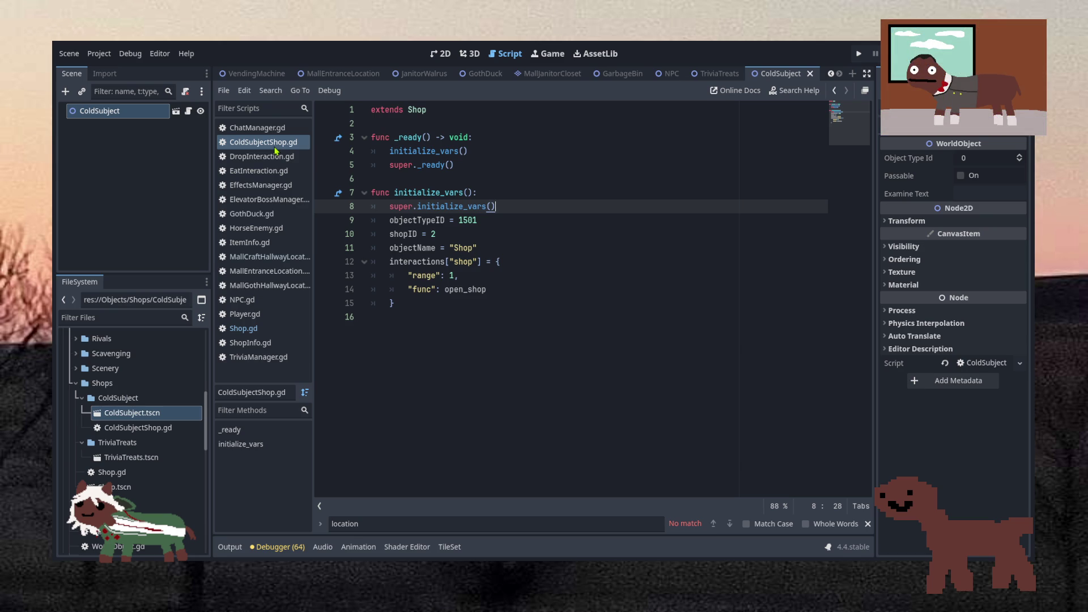
{"action": "left_click", "coordinate": [265, 332]}
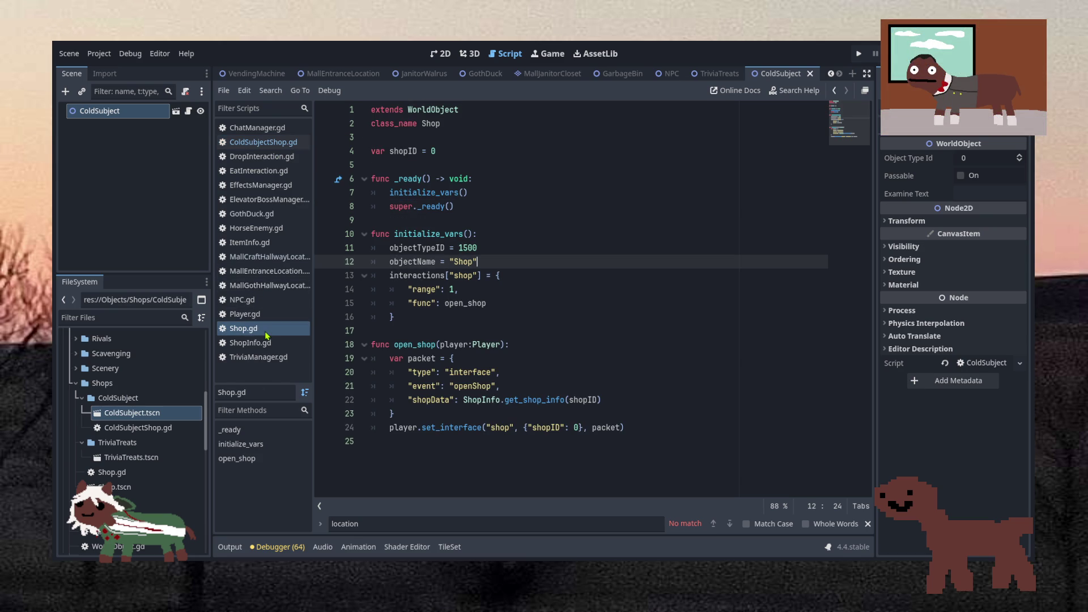
{"action": "left_click", "coordinate": [279, 145]}
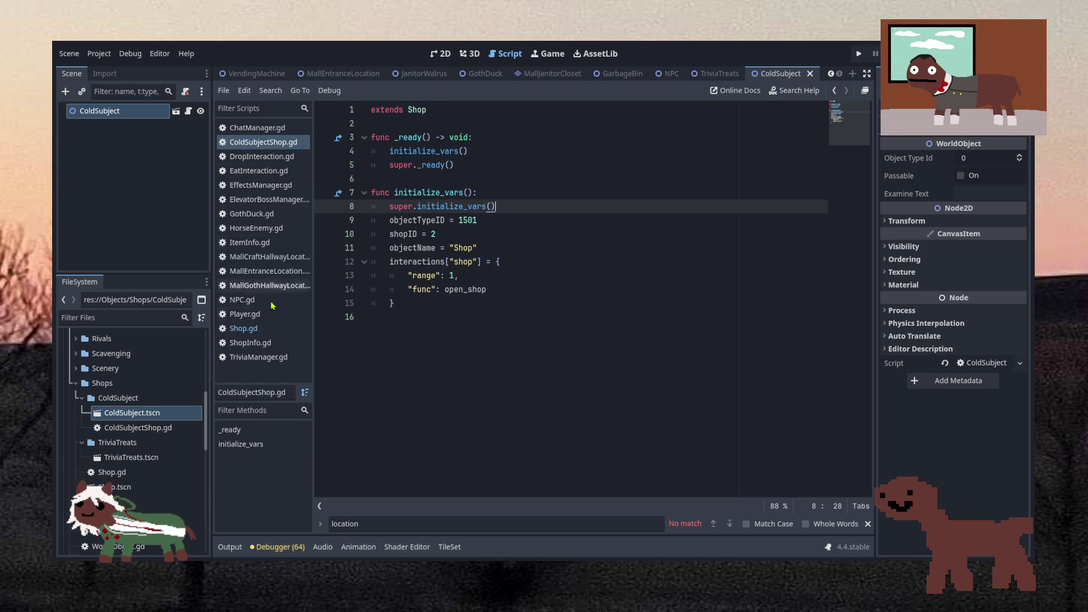
{"action": "left_click", "coordinate": [273, 331]}
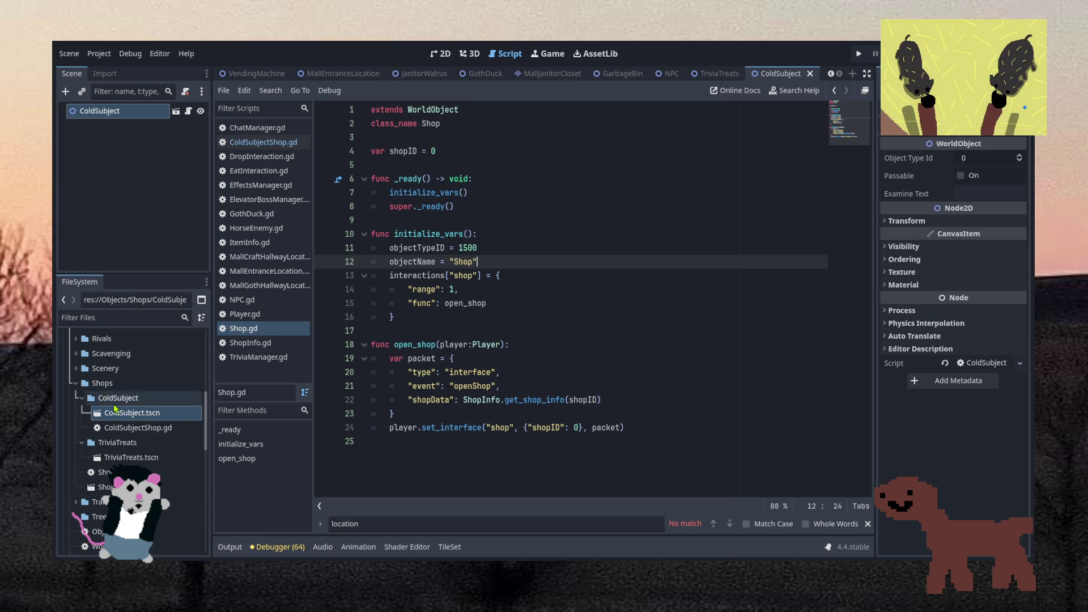
- Expand the NPCs folder in the FileSystem dock
{"action": "scroll", "coordinate": [115, 407], "scroll_direction": "up", "scroll_amount": 3}
{"action": "scroll", "coordinate": [115, 406], "scroll_direction": "up", "scroll_amount": 4}
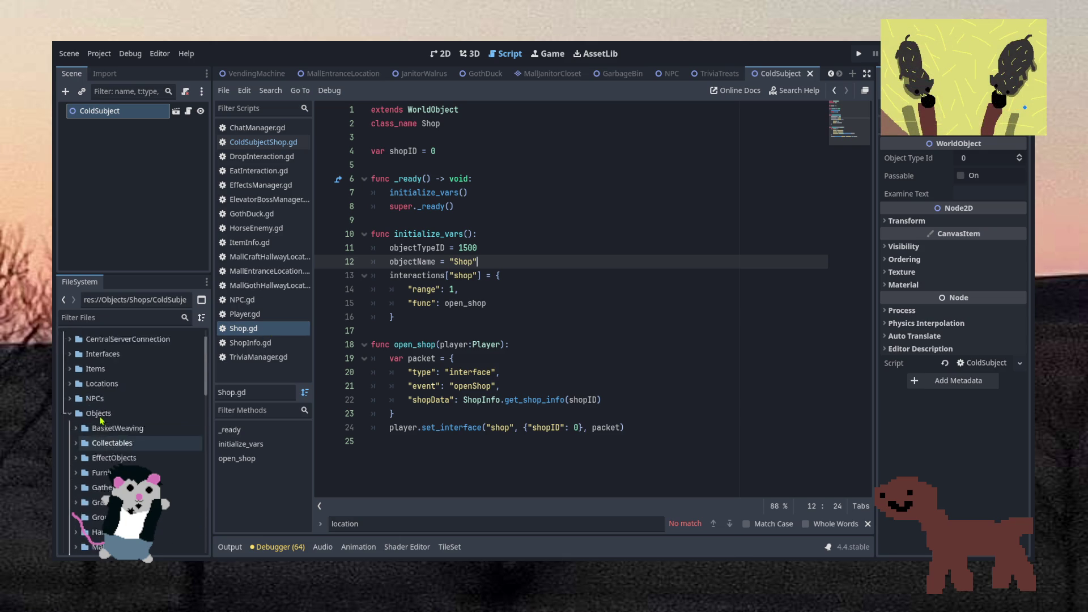
{"action": "left_click", "coordinate": [72, 447]}
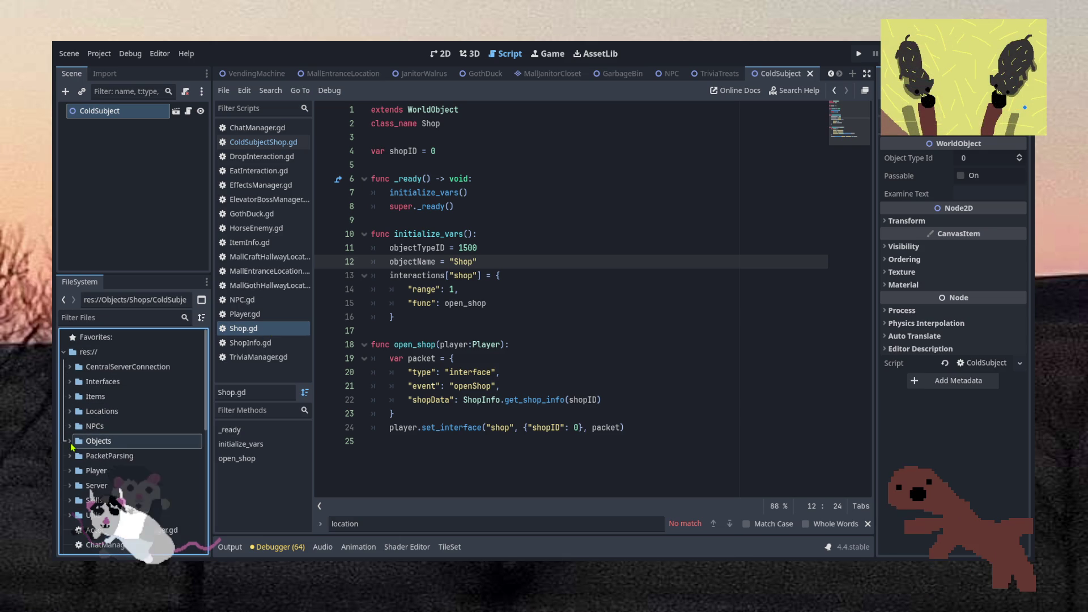
{"action": "left_click", "coordinate": [69, 431]}
{"action": "scroll", "coordinate": [71, 431], "scroll_direction": "down", "scroll_amount": 3}
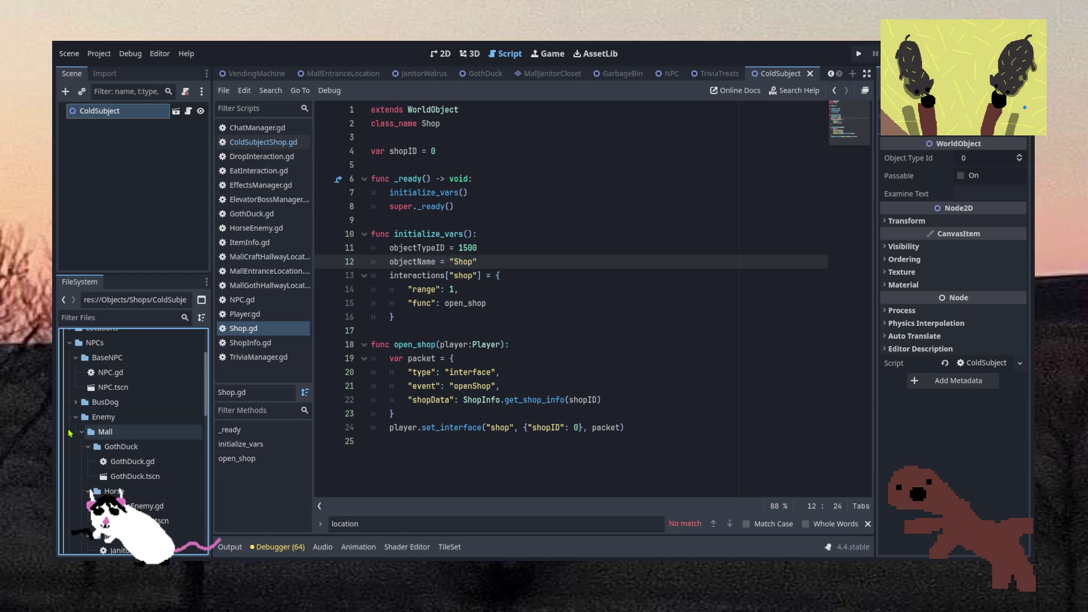
{"action": "scroll", "coordinate": [76, 422], "scroll_direction": "down", "scroll_amount": 3}
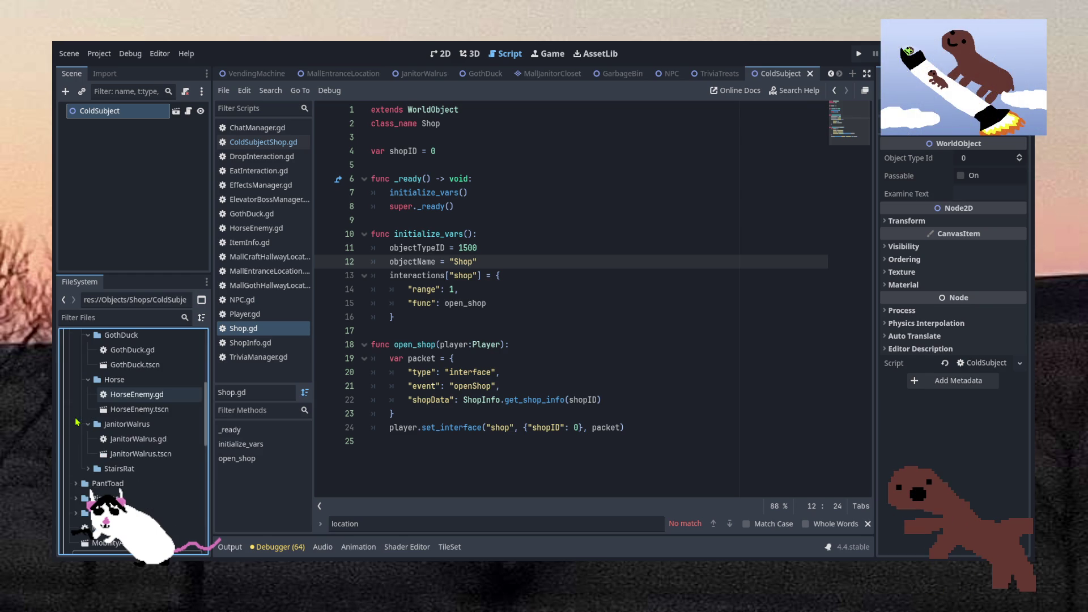
{"action": "scroll", "coordinate": [77, 422], "scroll_direction": "up", "scroll_amount": 3}
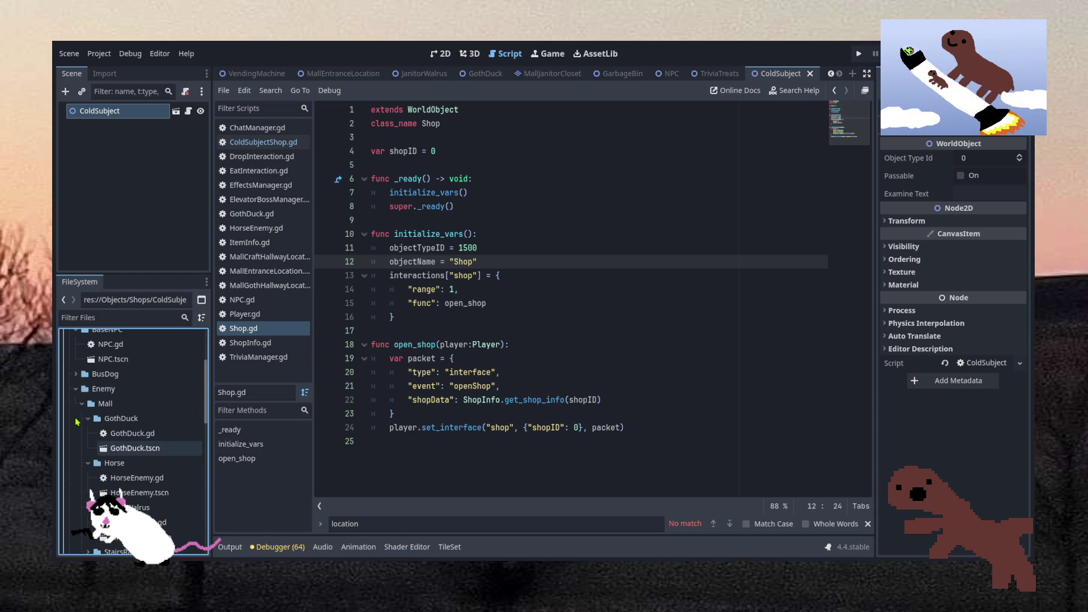
{"action": "scroll", "coordinate": [80, 408], "scroll_direction": "down", "scroll_amount": 3}
{"action": "scroll", "coordinate": [79, 397], "scroll_direction": "up", "scroll_amount": 3}
- Collapse Enemy, expand PantToad and open PantToad.gd in the script editor
{"action": "left_click", "coordinate": [76, 388]}
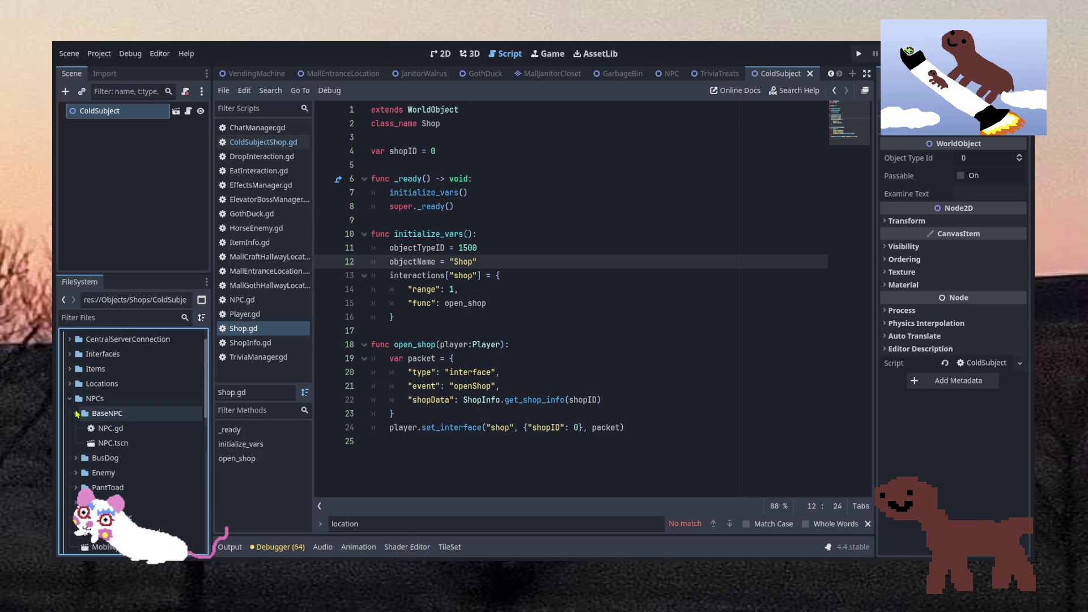
{"action": "scroll", "coordinate": [77, 397], "scroll_direction": "down", "scroll_amount": 5}
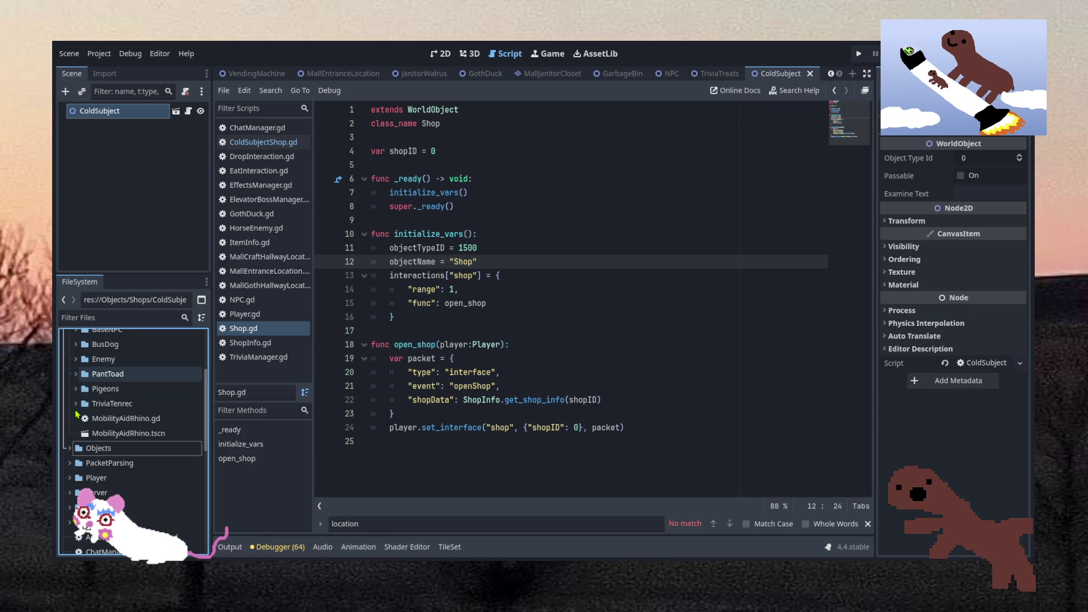
{"action": "left_click", "coordinate": [75, 374]}
{"action": "left_click", "coordinate": [119, 389]}
{"action": "double_click", "coordinate": [119, 389]}
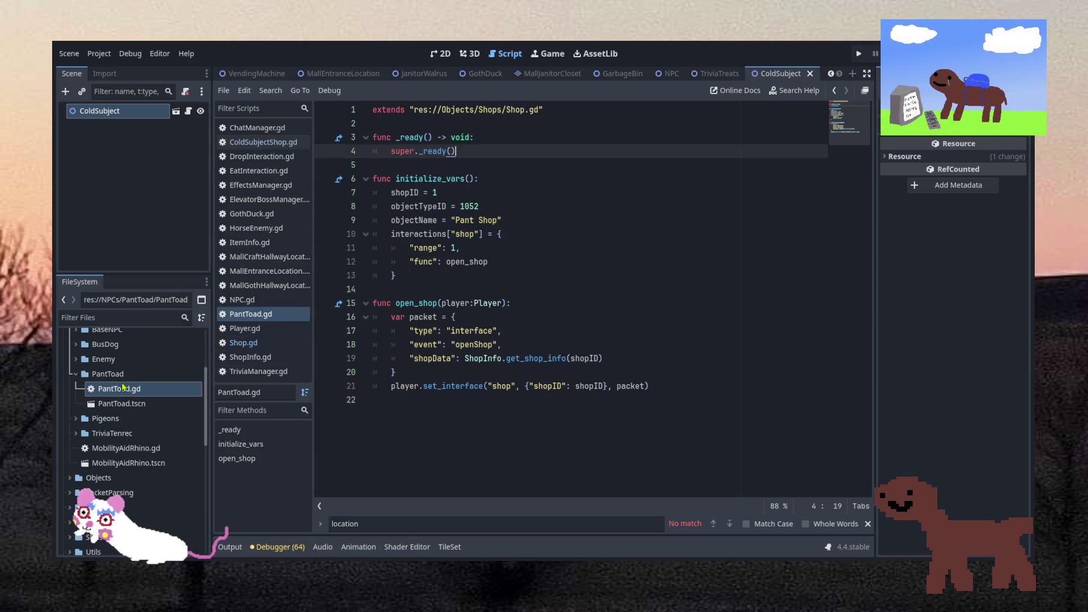
- Check PantToad.gd's shop range line, then review the ShopInfo.gd script
{"action": "left_click", "coordinate": [526, 253]}
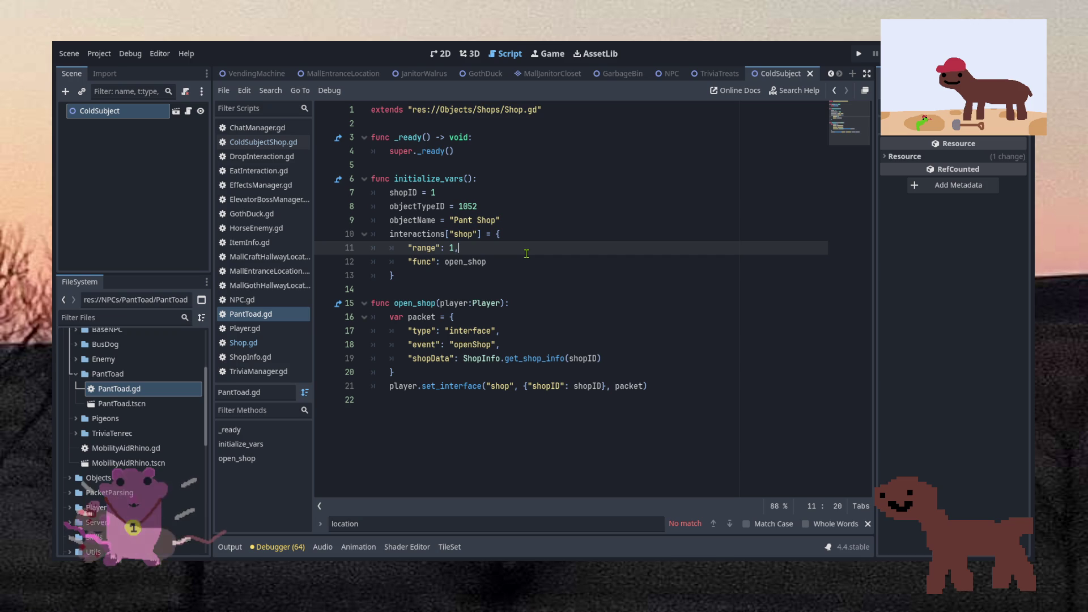
{"action": "left_click", "coordinate": [270, 359]}
{"action": "scroll", "coordinate": [745, 282], "scroll_direction": "up", "scroll_amount": 8}
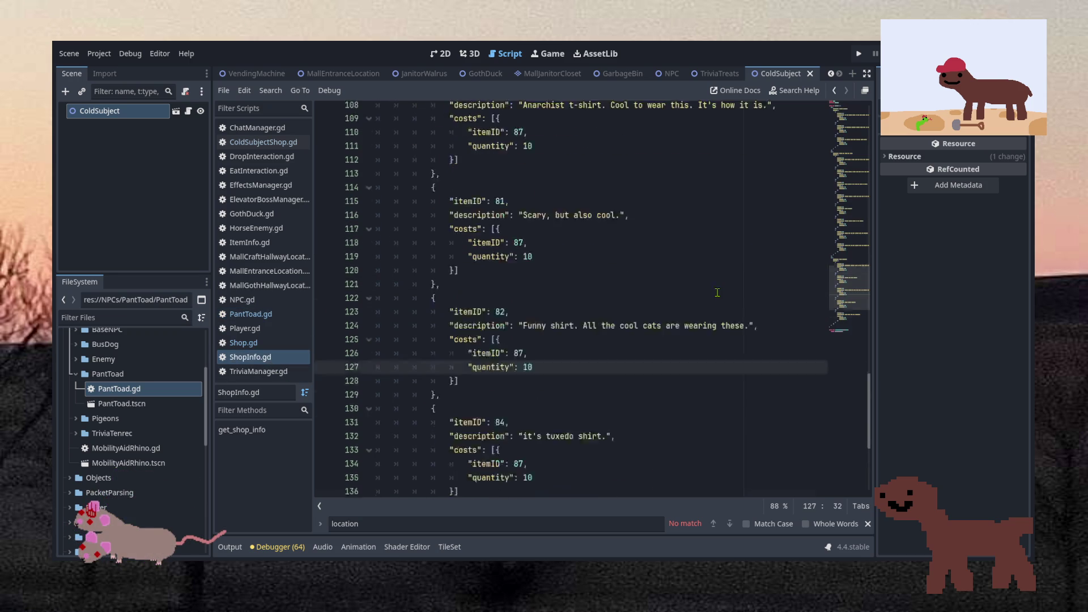
{"action": "left_click_drag", "start_coordinate": [843, 281], "coordinate": [842, 330]}
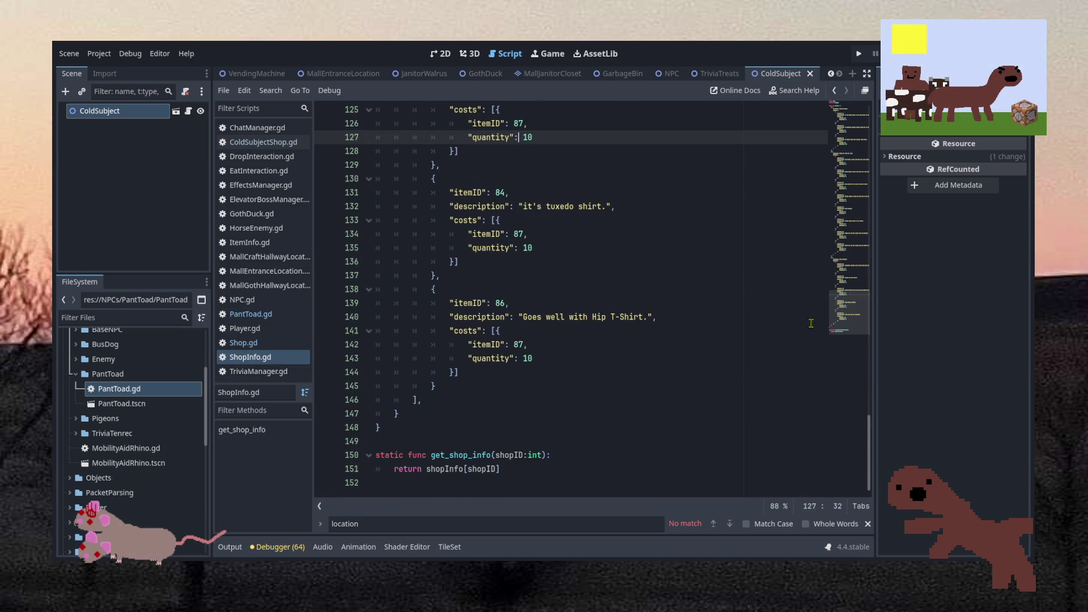
- Compare PantToad.gd with Shop.gd and NPC.gd, ending on ChatManager.gd
{"action": "left_click", "coordinate": [278, 344]}
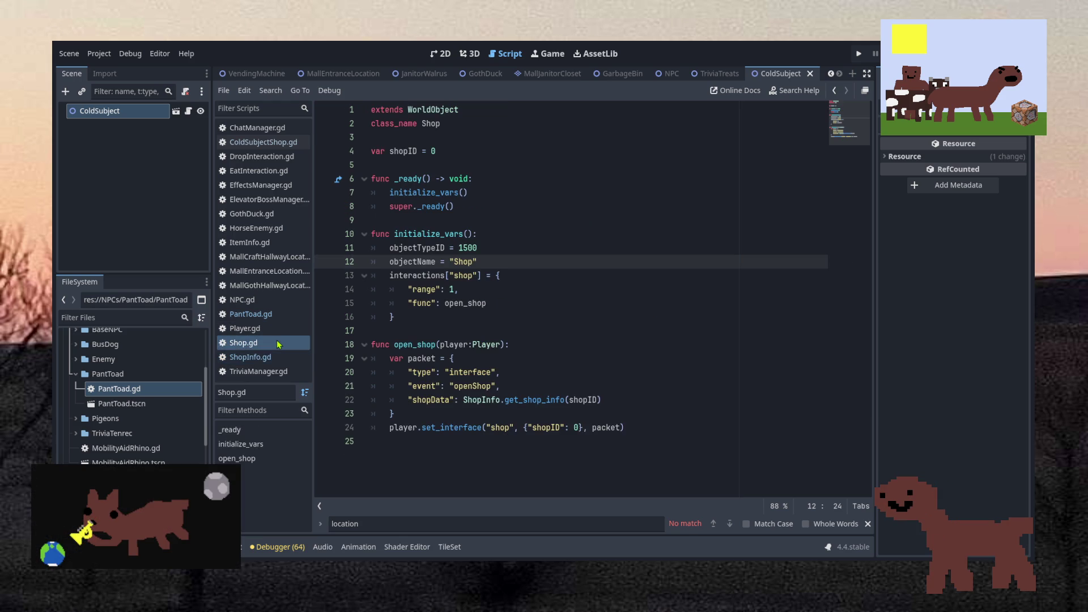
{"action": "left_click", "coordinate": [271, 315]}
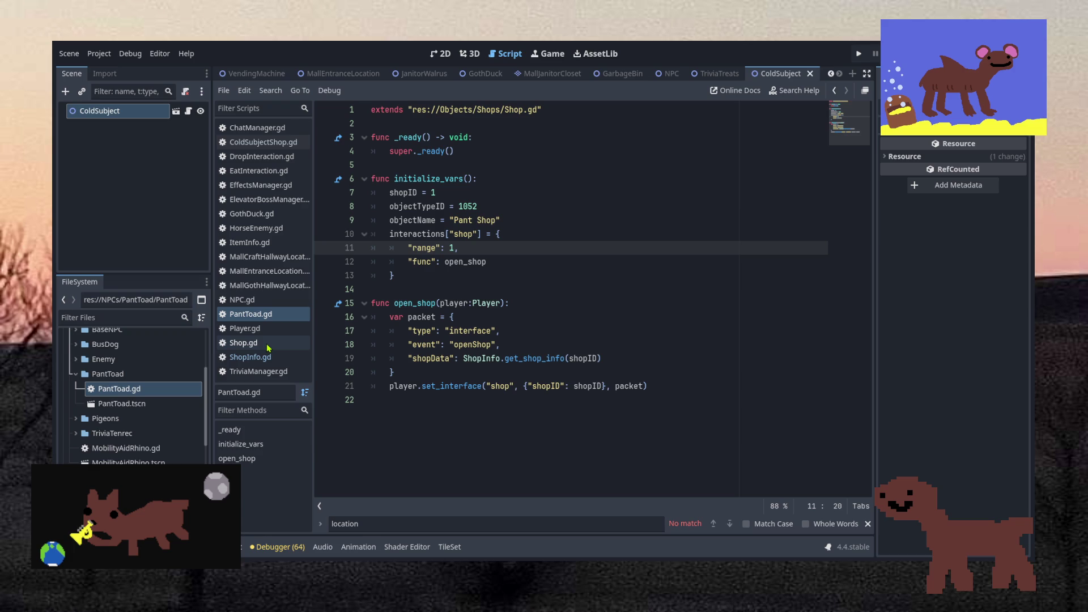
{"action": "left_click", "coordinate": [268, 344]}
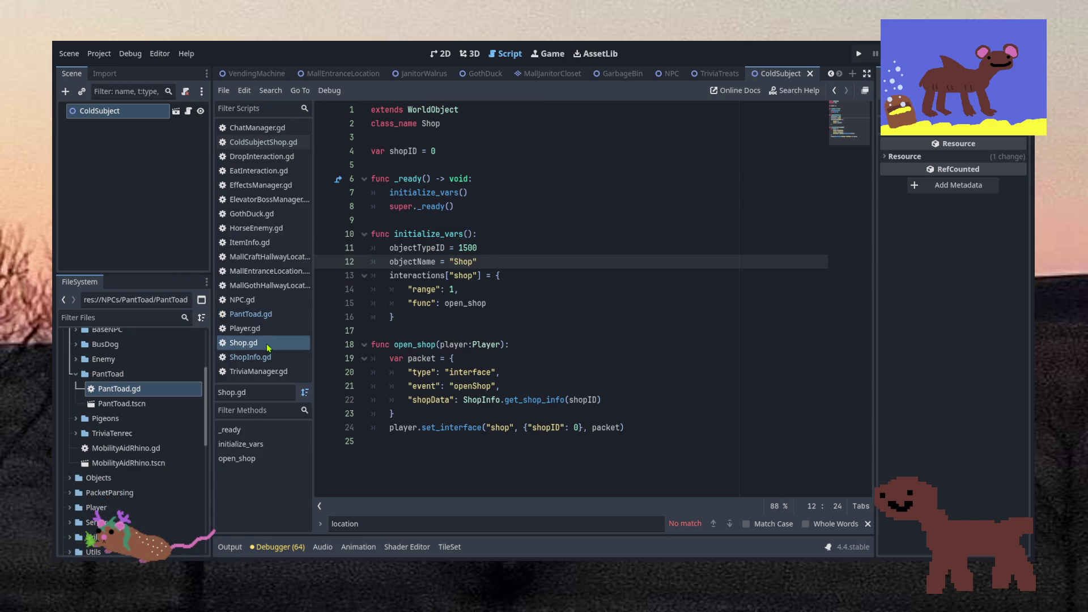
{"action": "left_click", "coordinate": [266, 316]}
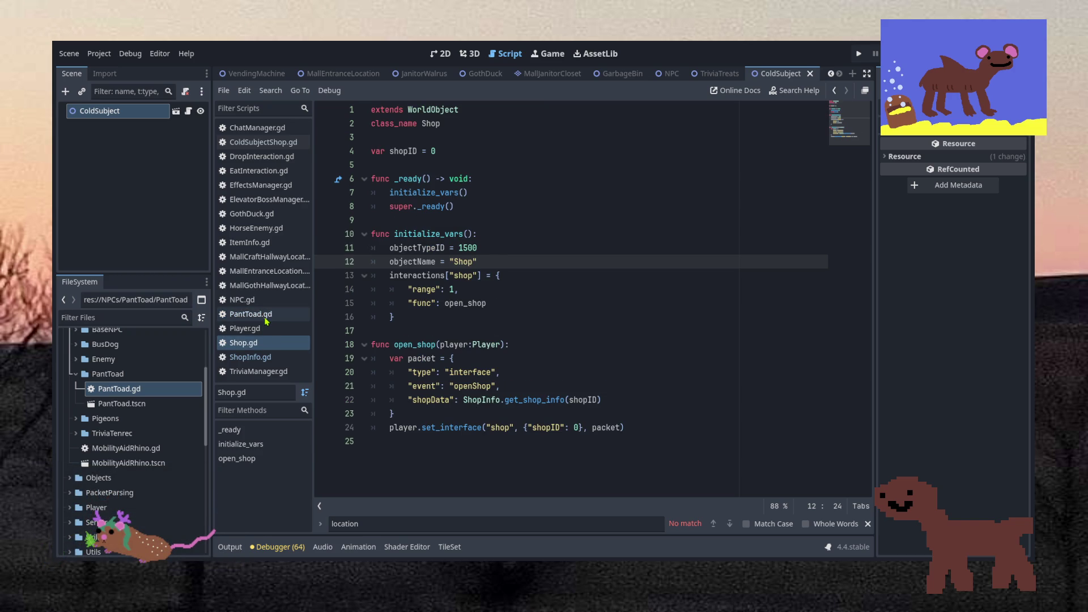
{"action": "left_click", "coordinate": [267, 301]}
{"action": "left_click", "coordinate": [270, 285]}
{"action": "left_click", "coordinate": [269, 299]}
{"action": "left_click", "coordinate": [268, 319]}
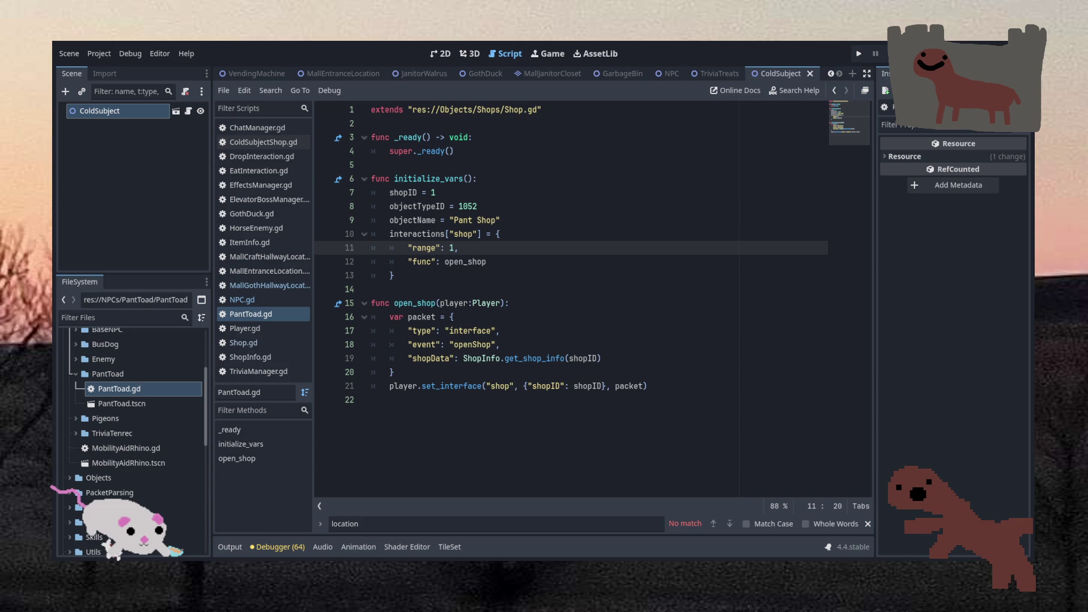
{"action": "left_click", "coordinate": [265, 129]}
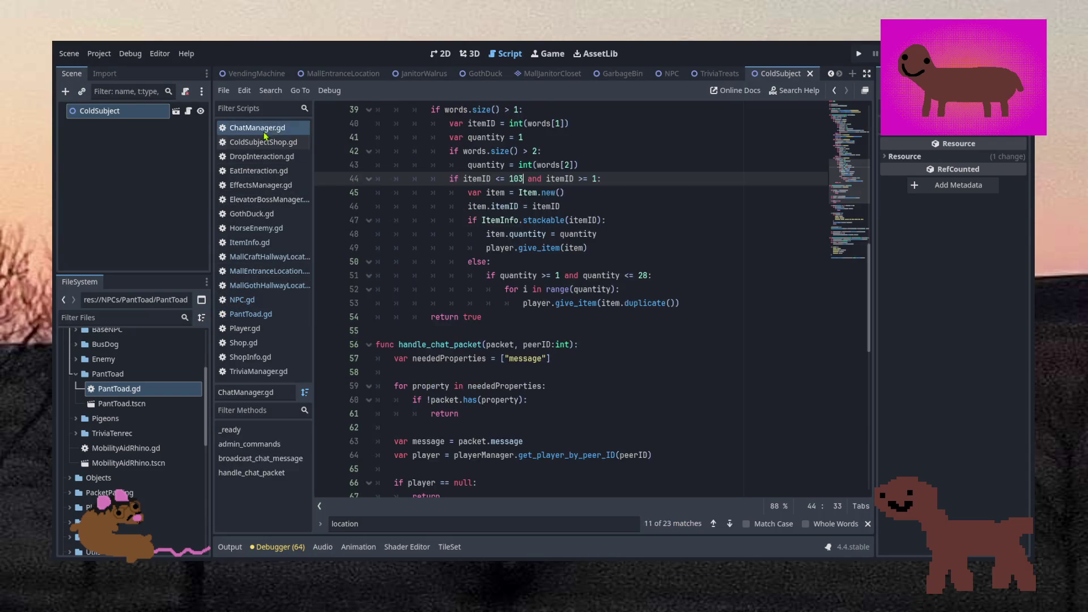
- Compare ColdSubjectShop.gd's shopID line with the base Shop.gd script
{"action": "left_click", "coordinate": [264, 145]}
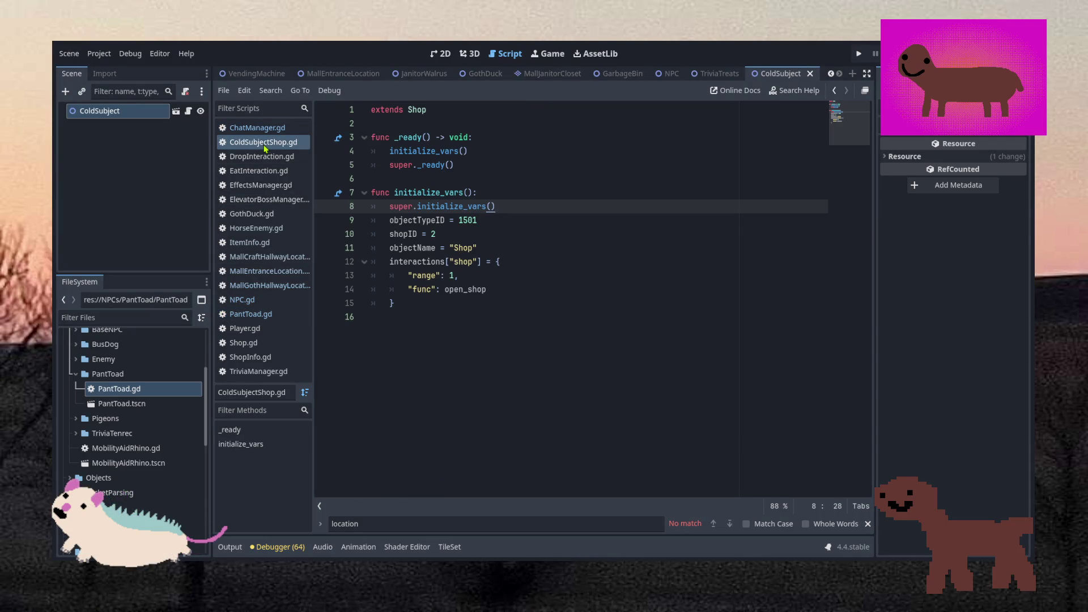
{"action": "left_click", "coordinate": [510, 235]}
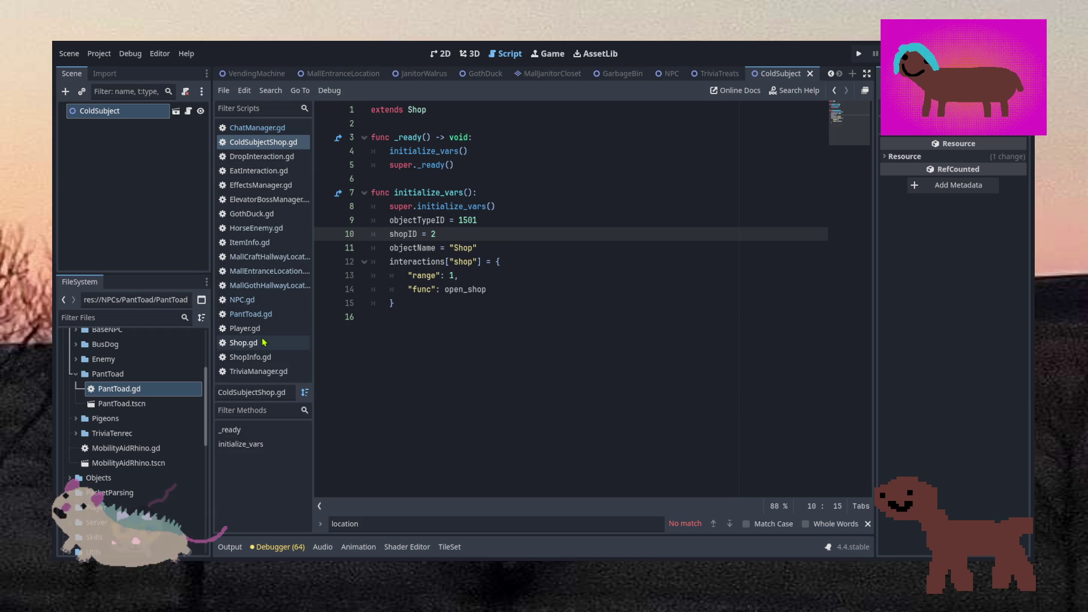
{"action": "left_click", "coordinate": [243, 342]}
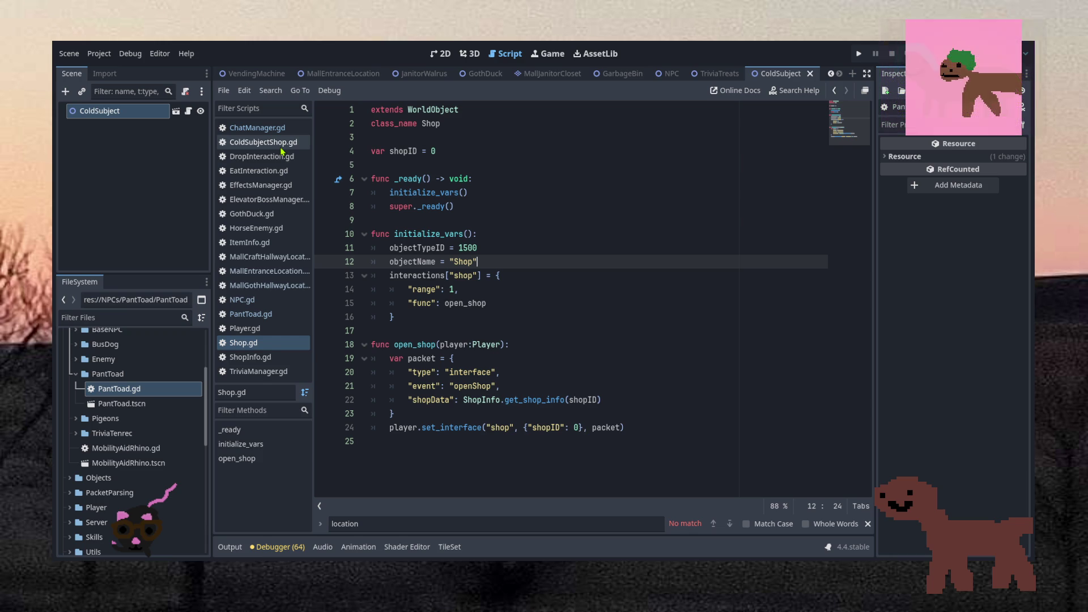
{"action": "left_click", "coordinate": [267, 142]}
- Cut the redundant initialize_vars() line from _ready and save ColdSubjectShop.gd
{"action": "left_click", "coordinate": [476, 152]}
{"action": "left_click", "coordinate": [476, 165]}
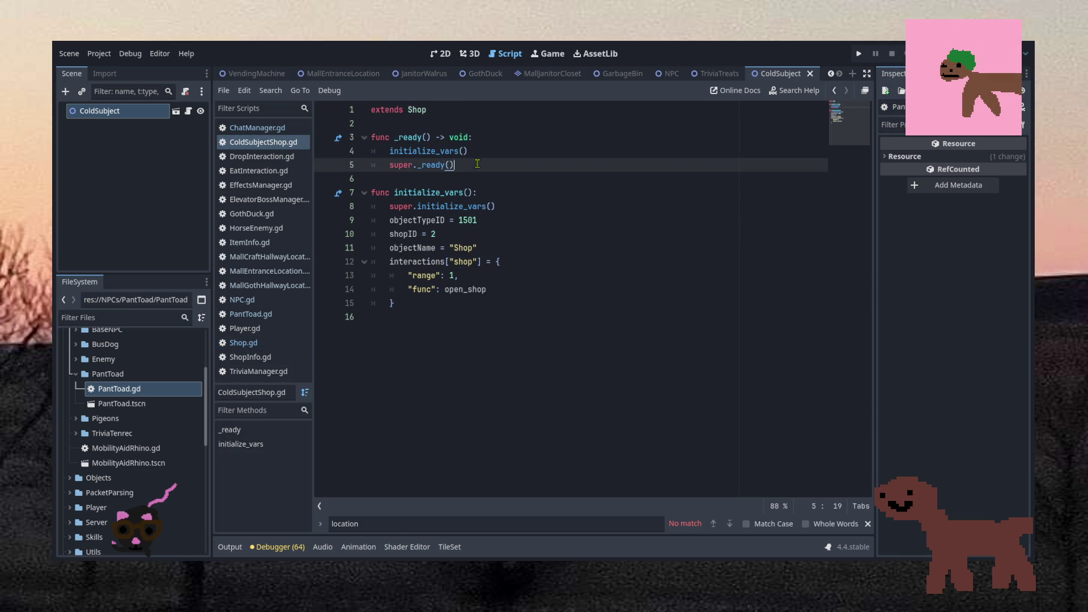
{"action": "left_click", "coordinate": [491, 145]}
{"action": "key", "text": "ctrl+x"}
{"action": "key", "text": "ctrl+s"}
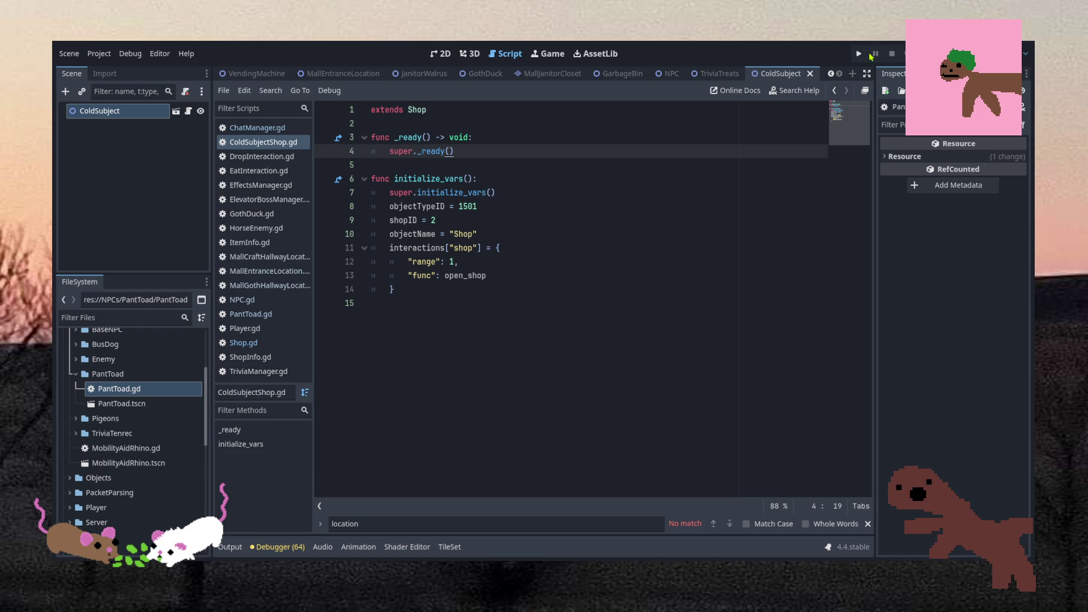
{"action": "key", "text": "F5"}
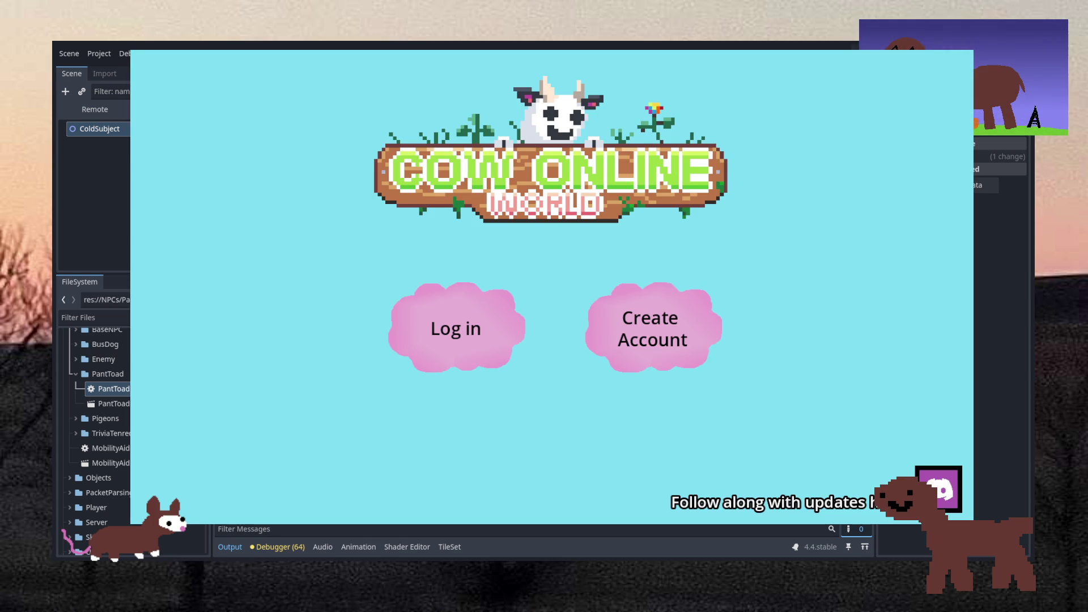
- Log in with the test account and join Cow Online World 1
{"action": "left_click", "coordinate": [493, 318]}
{"action": "left_click", "coordinate": [504, 359]}
{"action": "type", "text": "test"}
{"action": "left_click", "coordinate": [499, 400]}
{"action": "type", "text": "test"}
{"action": "left_click", "coordinate": [590, 444]}
{"action": "left_click", "coordinate": [736, 317]}
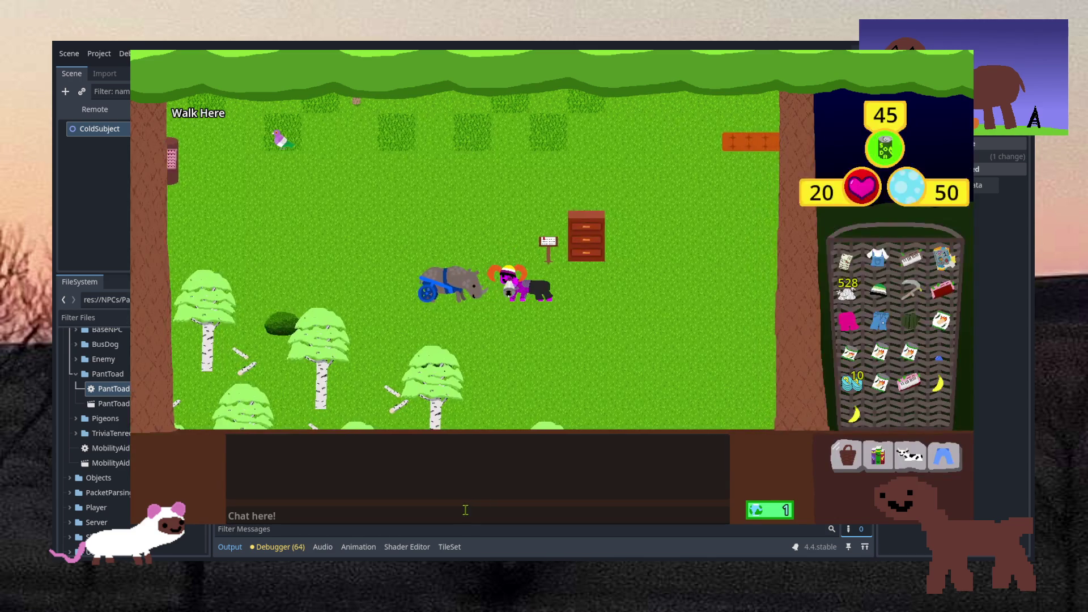
- Warp to MallCraftHallway via chat and open the Cold Subject shop
{"action": "left_click", "coordinate": [465, 509]}
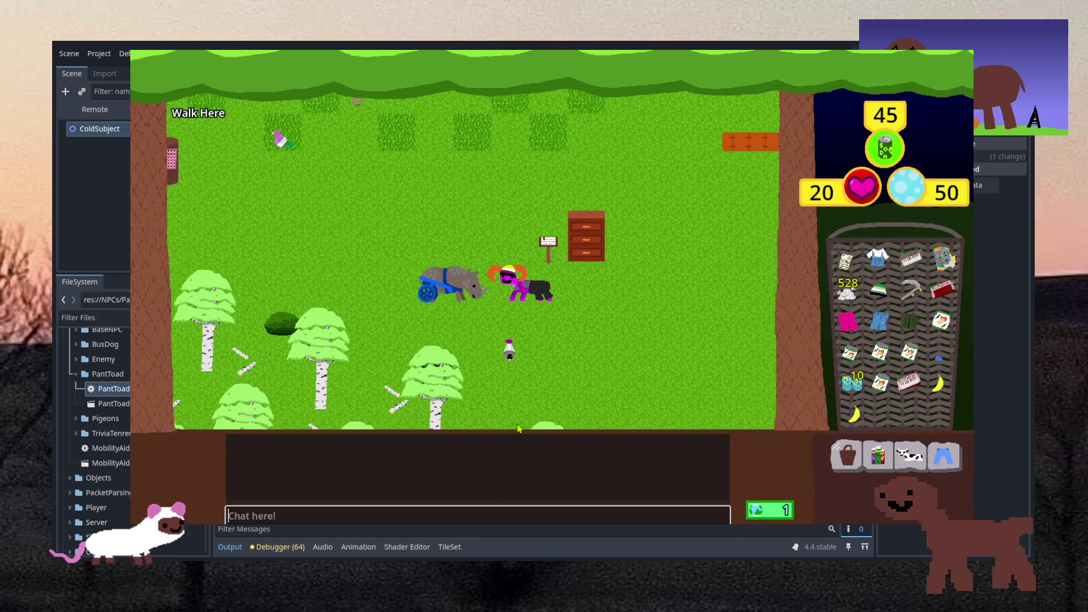
{"action": "type", "text": ":warp Mall"}
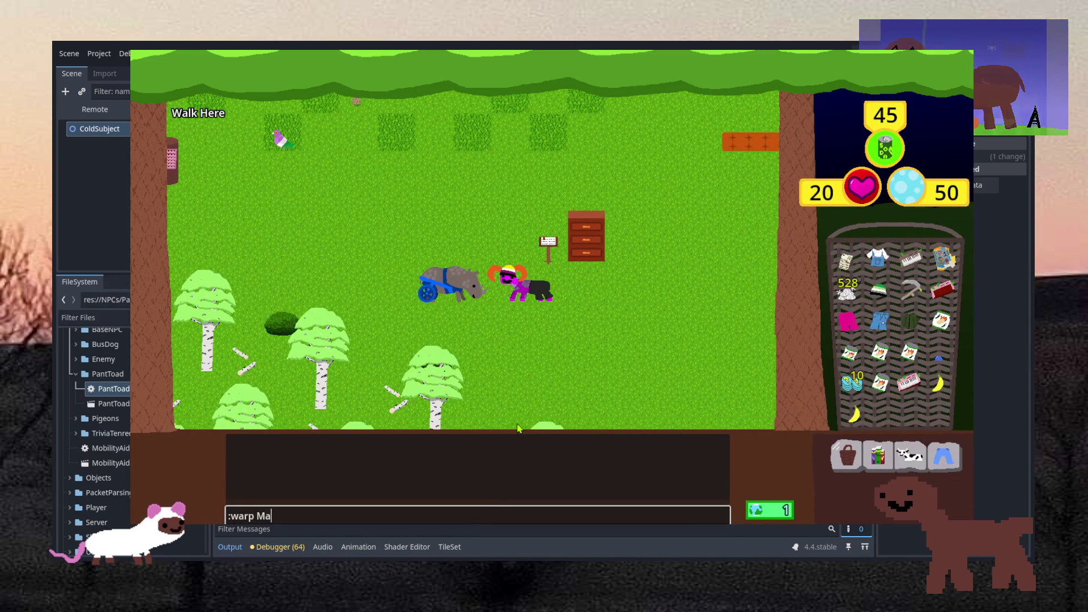
{"action": "type", "text": "CraftHallwa"}
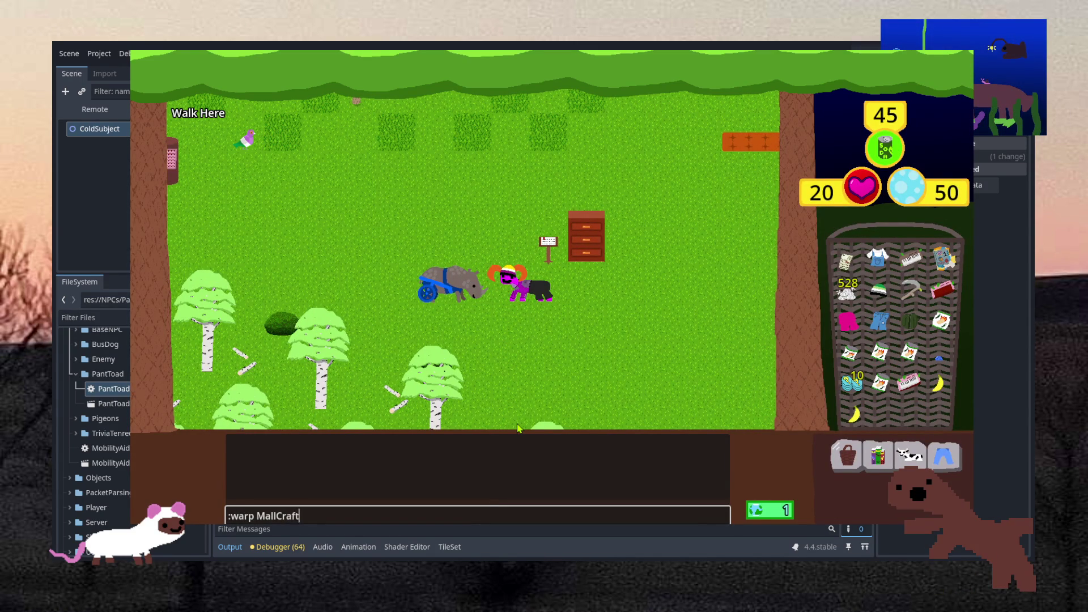
{"action": "key", "text": "Return"}
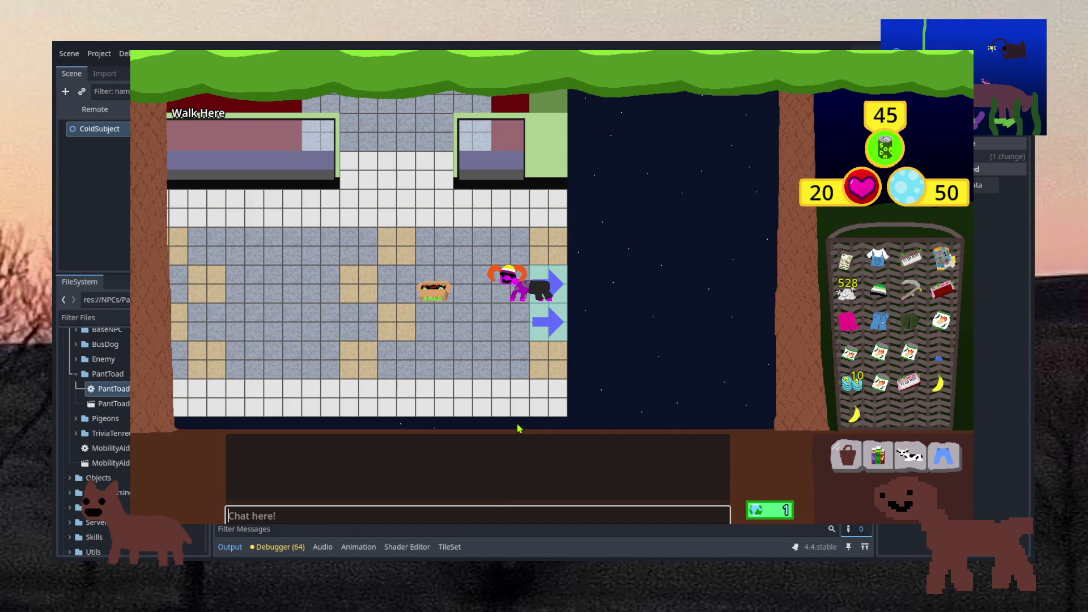
{"action": "left_click", "coordinate": [434, 291]}
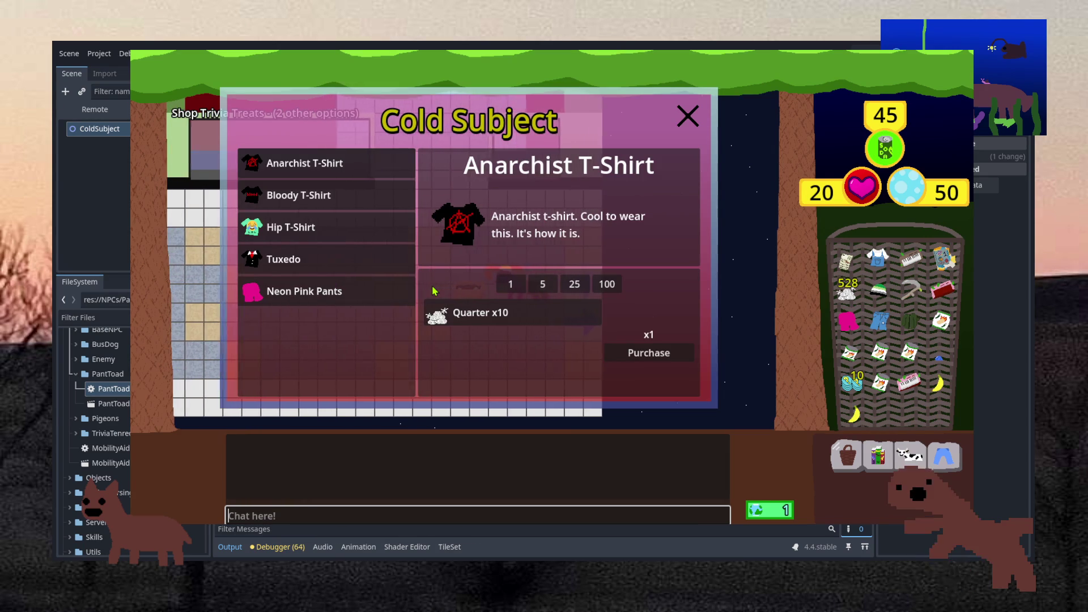
- Try buying the Anarchist T-Shirt, then the Bloody T-Shirt at quantity 1
{"action": "left_click", "coordinate": [318, 195]}
{"action": "left_click", "coordinate": [318, 163]}
{"action": "left_click", "coordinate": [648, 357]}
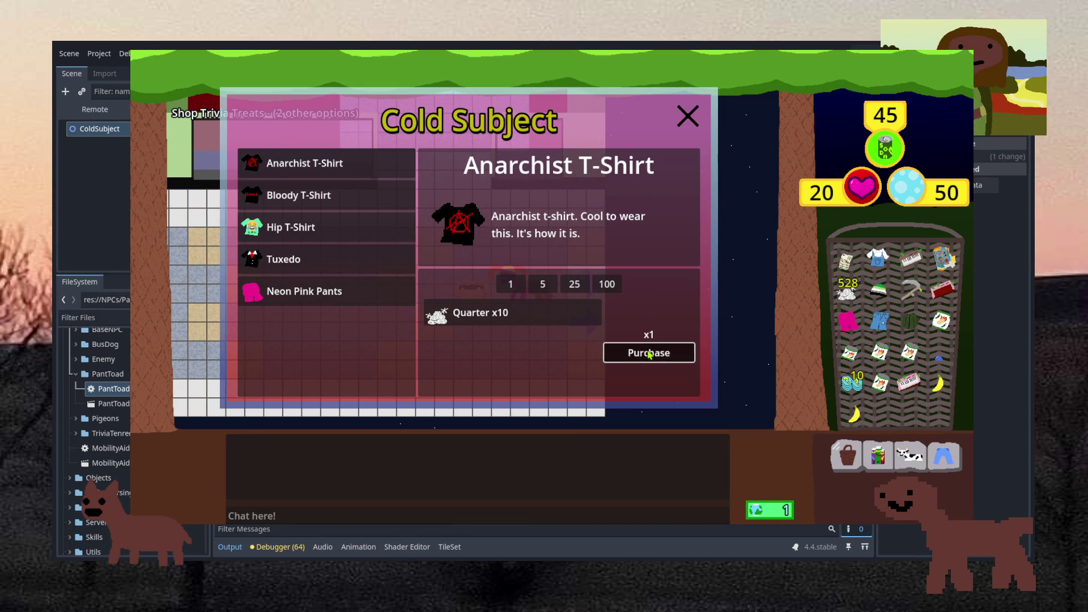
{"action": "left_click", "coordinate": [363, 202]}
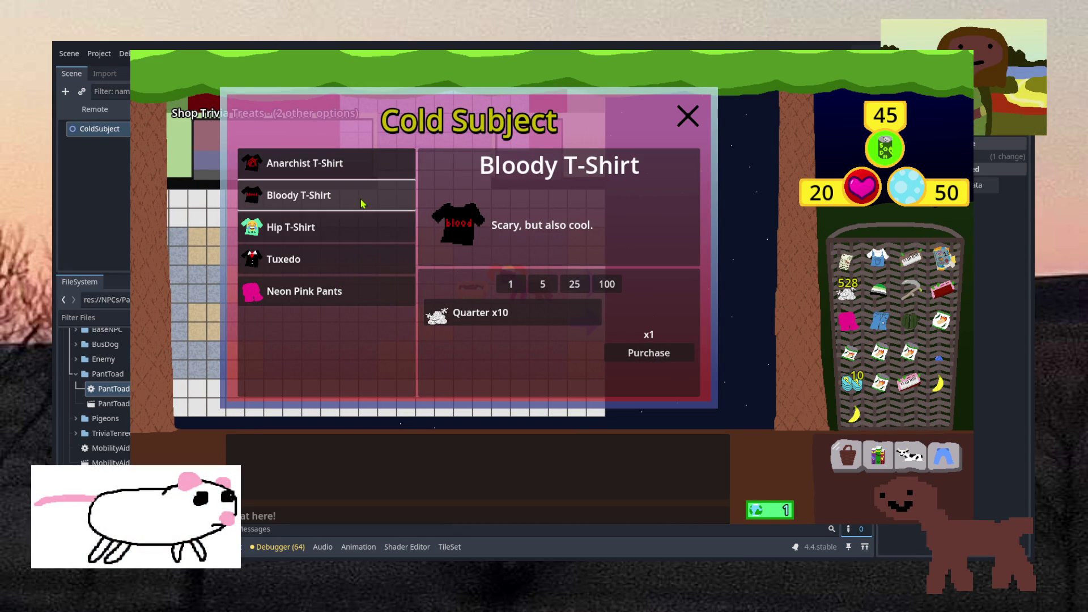
{"action": "left_click", "coordinate": [632, 360]}
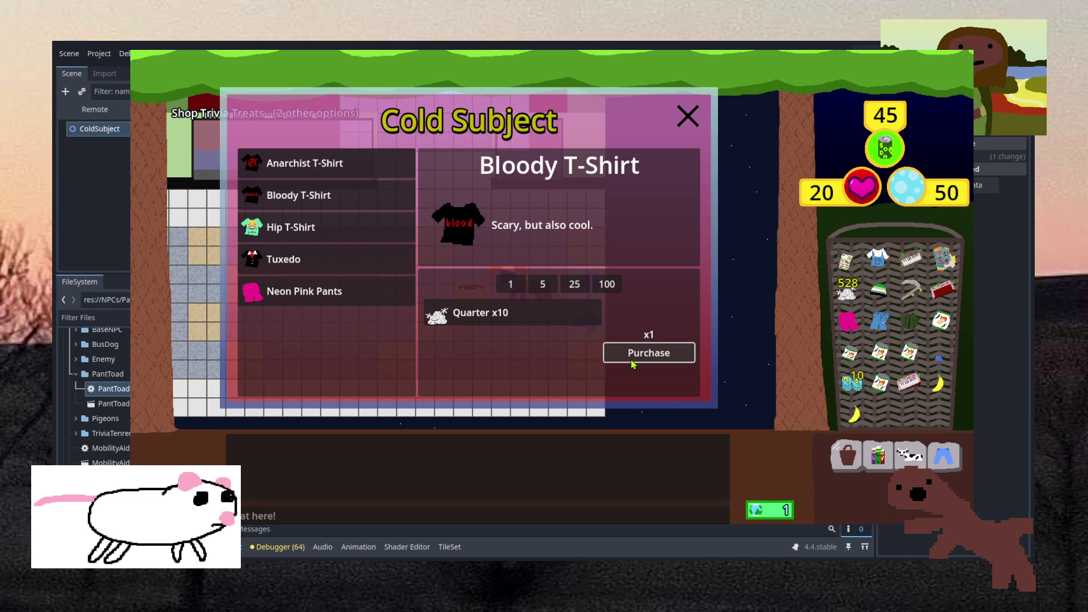
{"action": "left_click", "coordinate": [632, 361]}
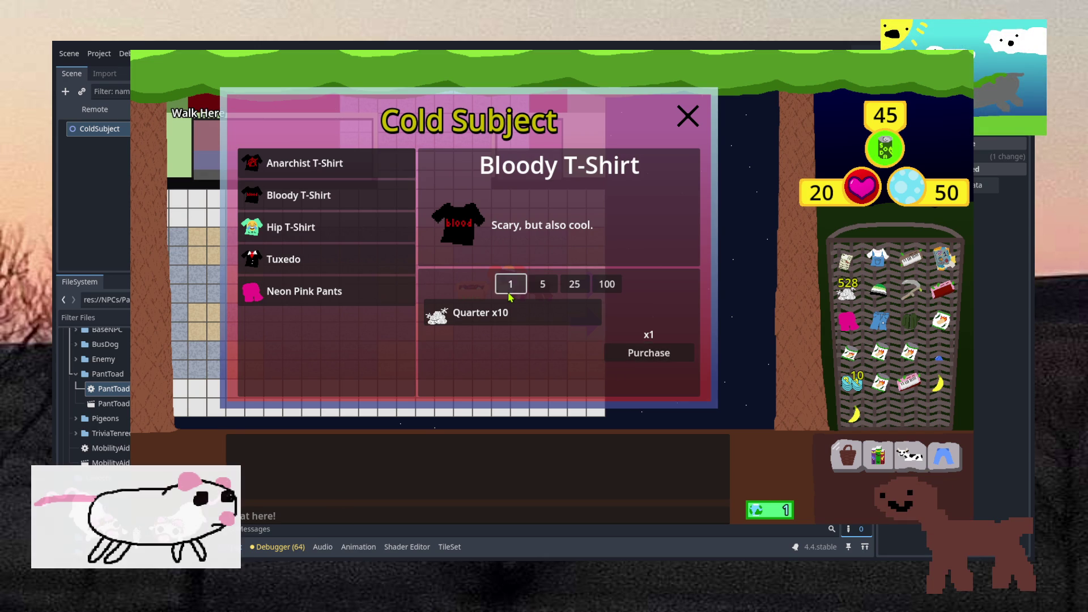
{"action": "left_click", "coordinate": [628, 362]}
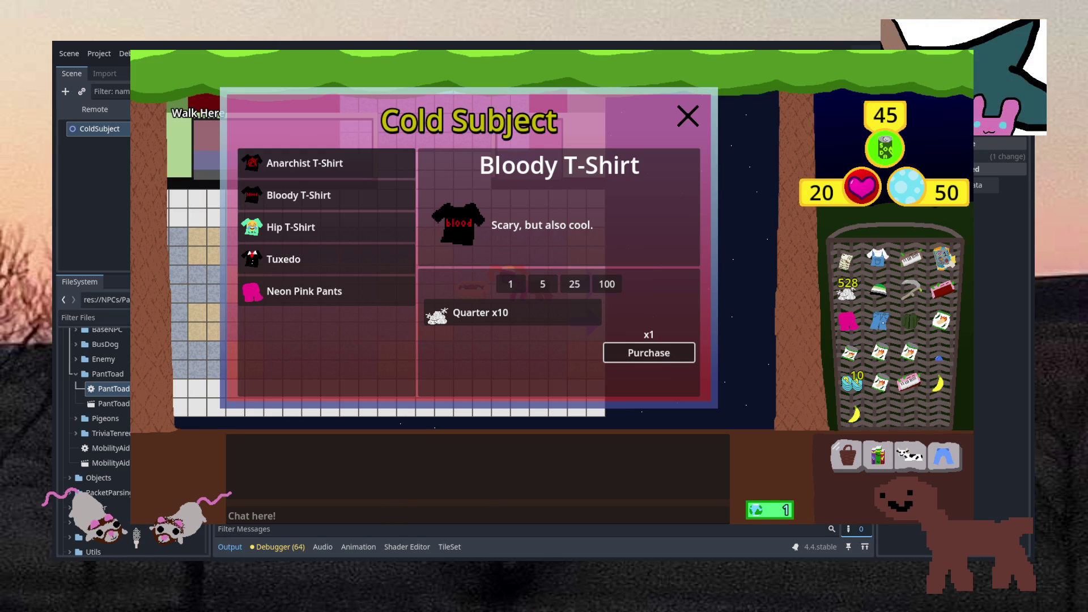
{"action": "left_click", "coordinate": [95, 109]}
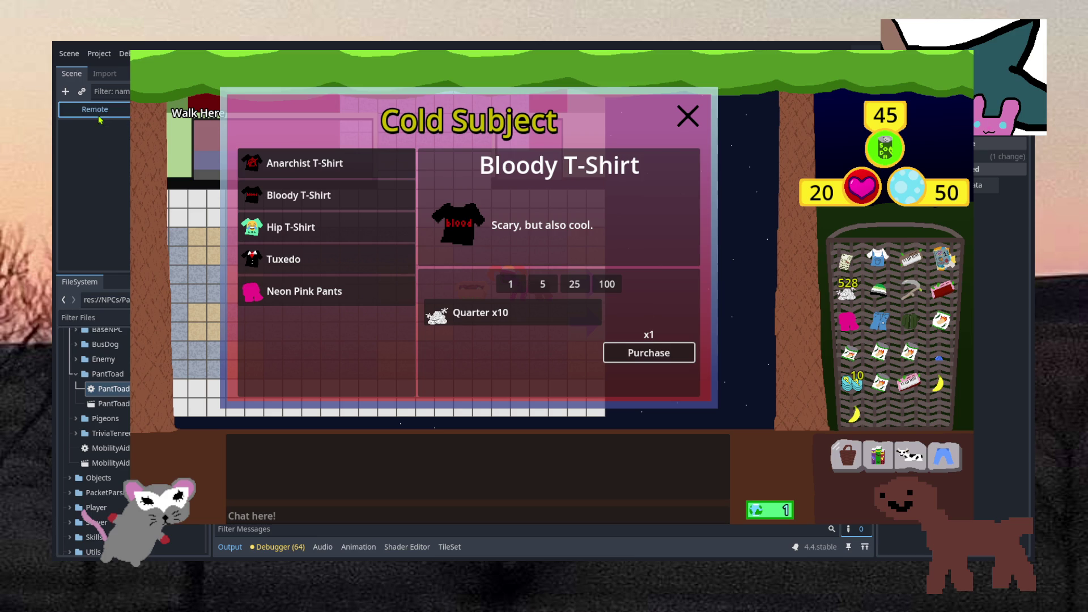
- Inspect live PlayerAction and PlayerManager nodes, widening the dock to read Object IDs, then stop the game
{"action": "left_click", "coordinate": [70, 203]}
{"action": "scroll", "coordinate": [73, 187], "scroll_direction": "down", "scroll_amount": 3}
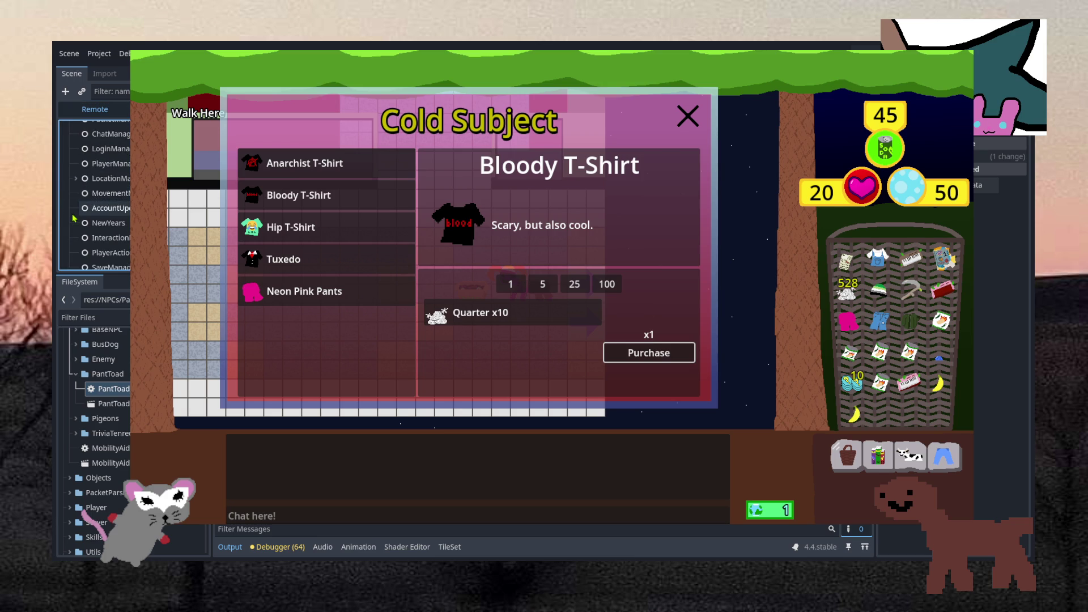
{"action": "left_click", "coordinate": [107, 246]}
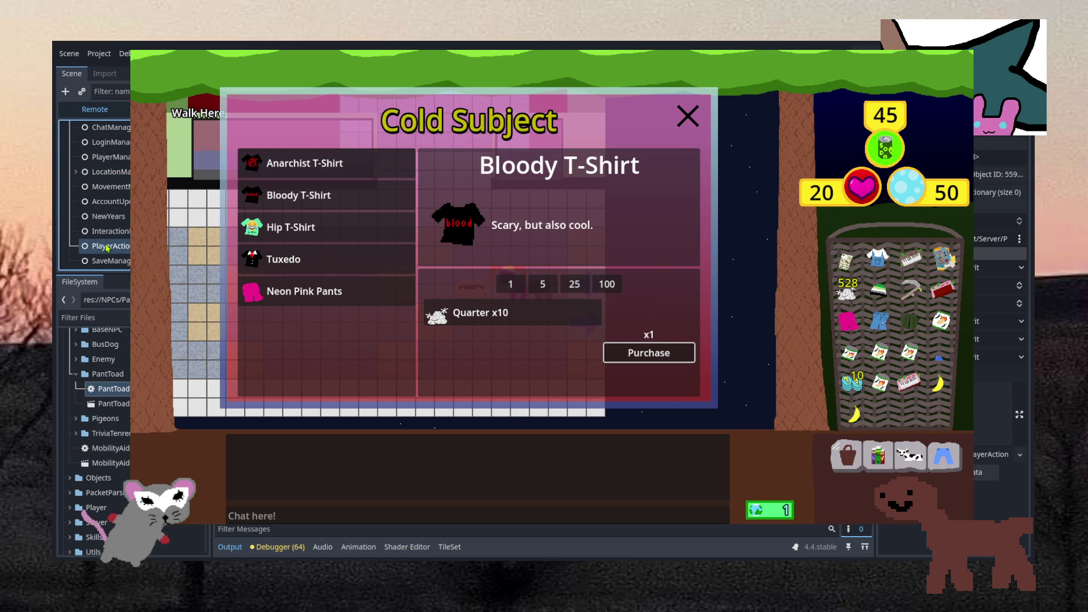
{"action": "scroll", "coordinate": [102, 192], "scroll_direction": "up", "scroll_amount": 2}
{"action": "left_click", "coordinate": [108, 193]}
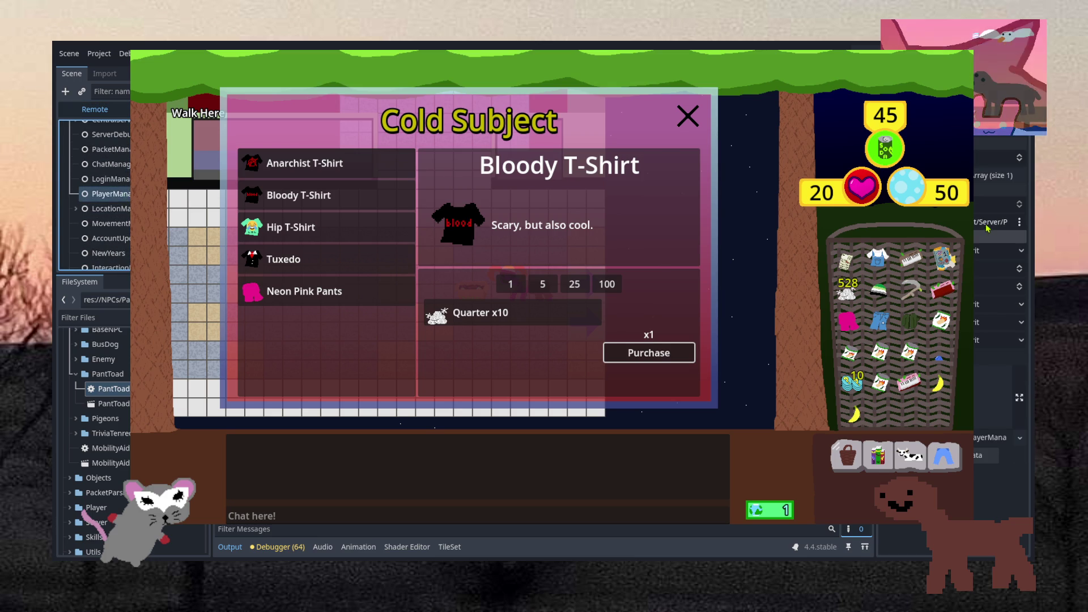
{"action": "left_click", "coordinate": [988, 182]}
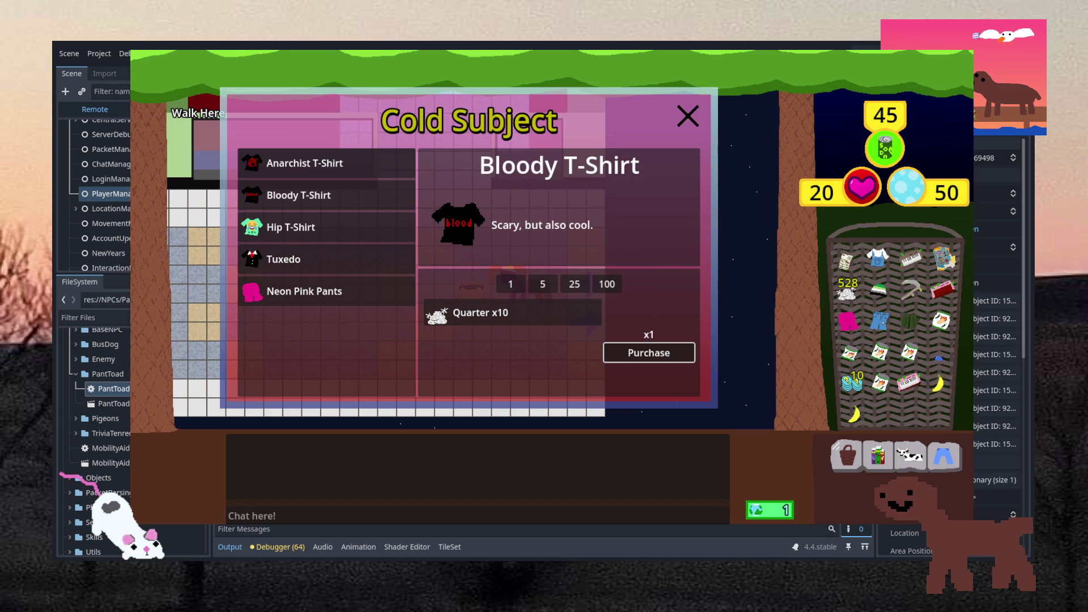
{"action": "left_click_drag", "start_coordinate": [877, 538], "coordinate": [751, 538]}
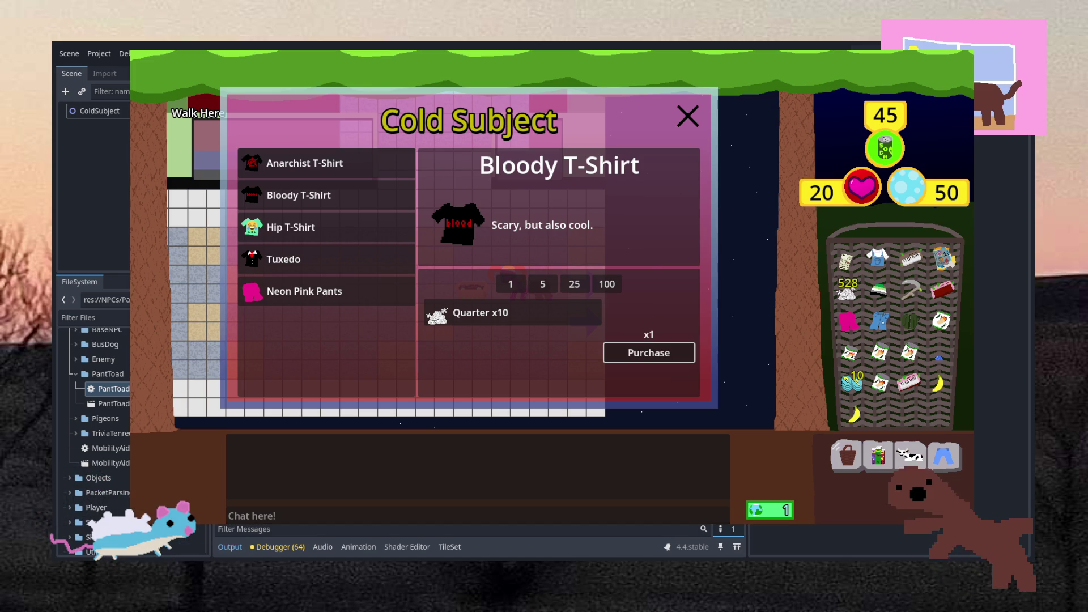
{"action": "left_click", "coordinate": [947, 58]}
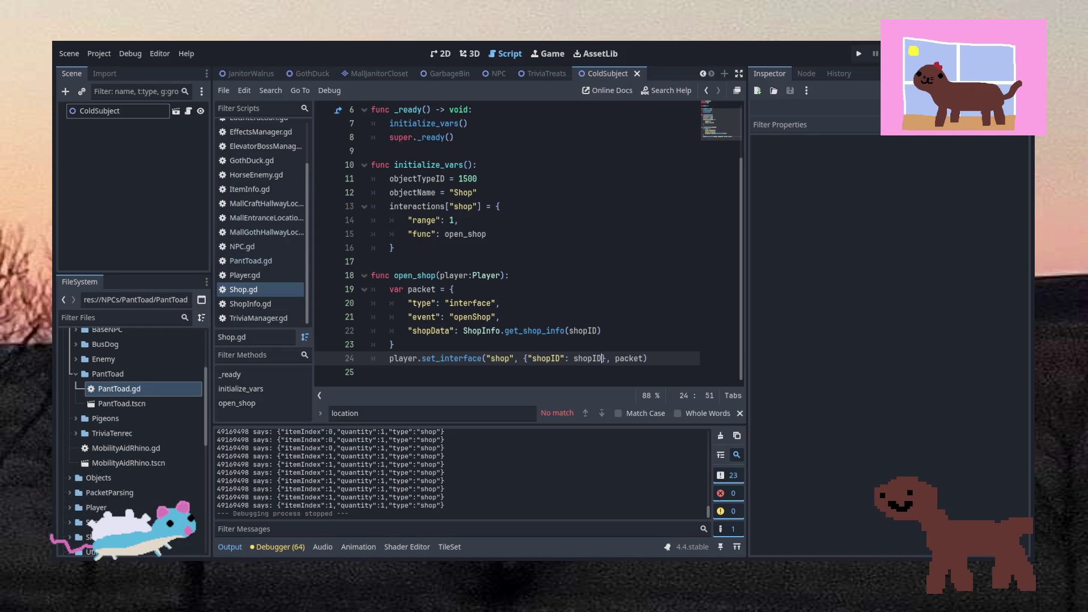
- Relaunch the game and log in with another account's name and password
{"action": "key", "text": "ctrl+s"}
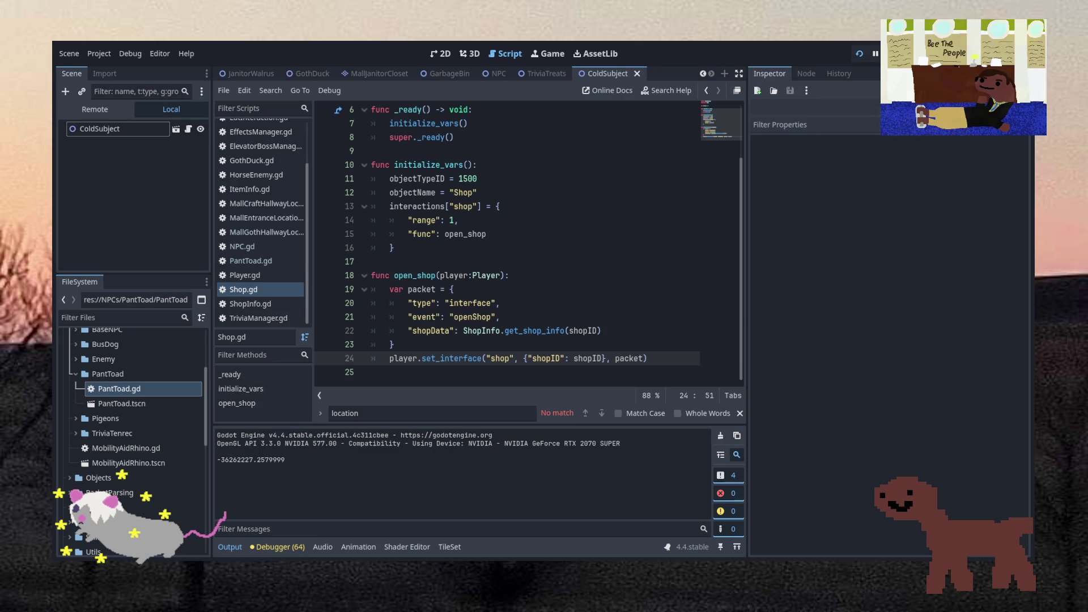
{"action": "key", "text": "Tab"}
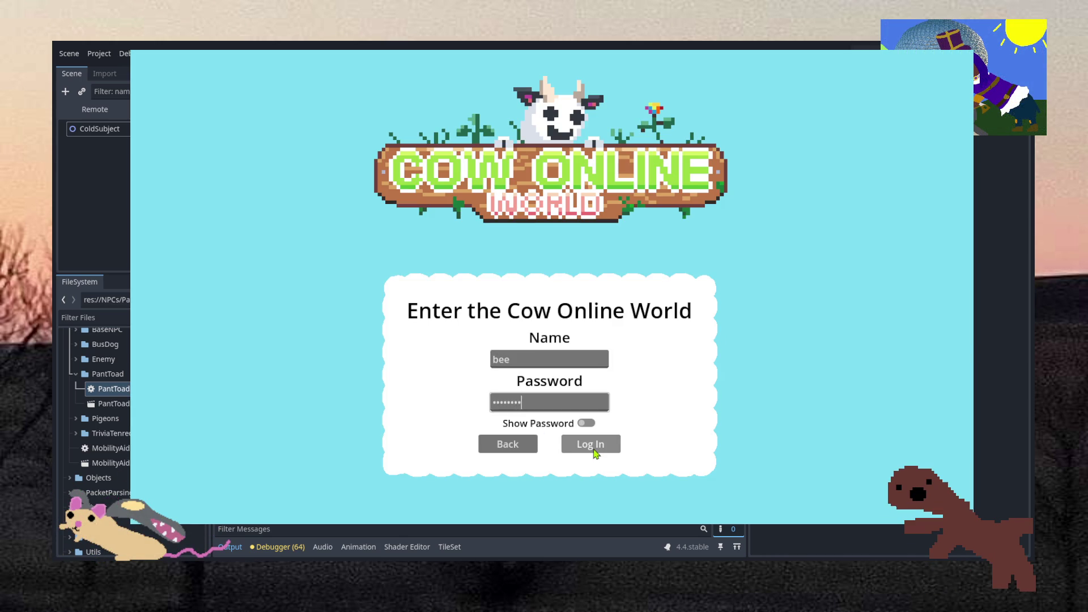
{"action": "left_click", "coordinate": [592, 445]}
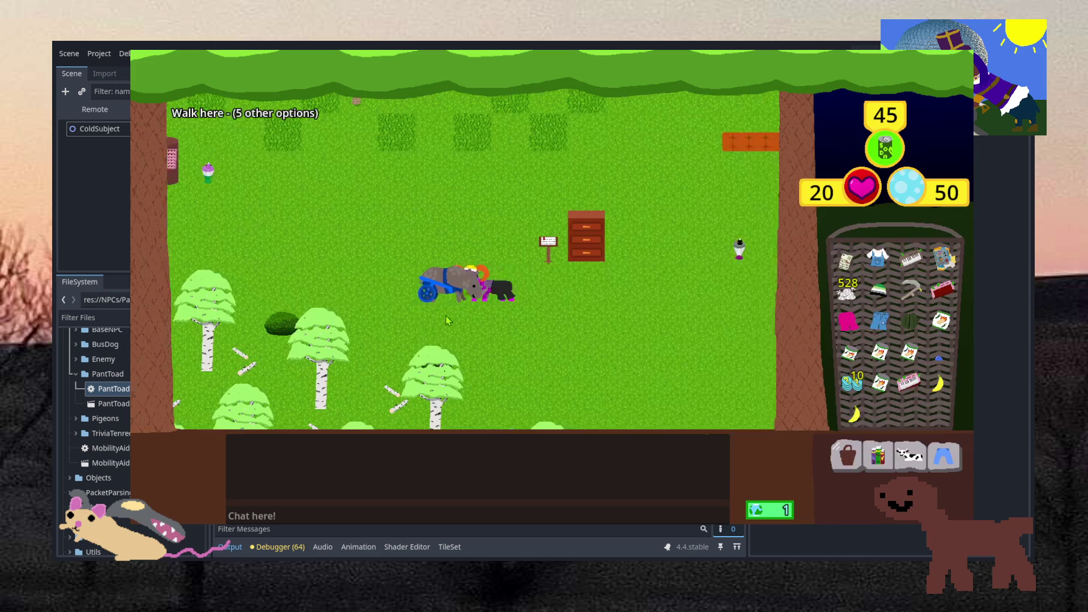
- Warp to MallCraftHallway and open the Cold Subject shop again
{"action": "type", "text": ":warp"}
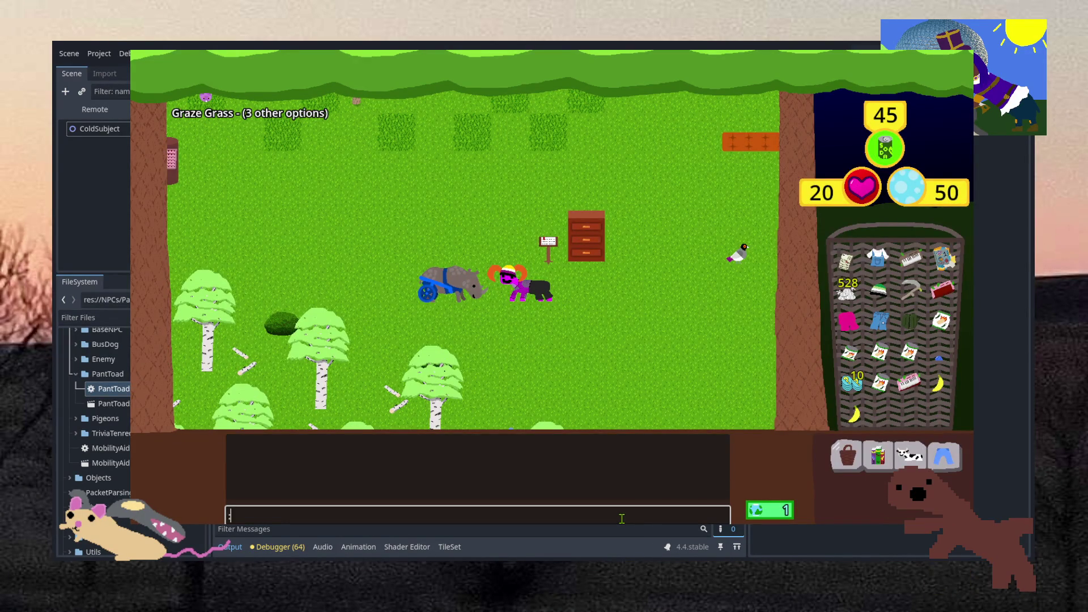
{"action": "type", "text": " MallCraftHallw"}
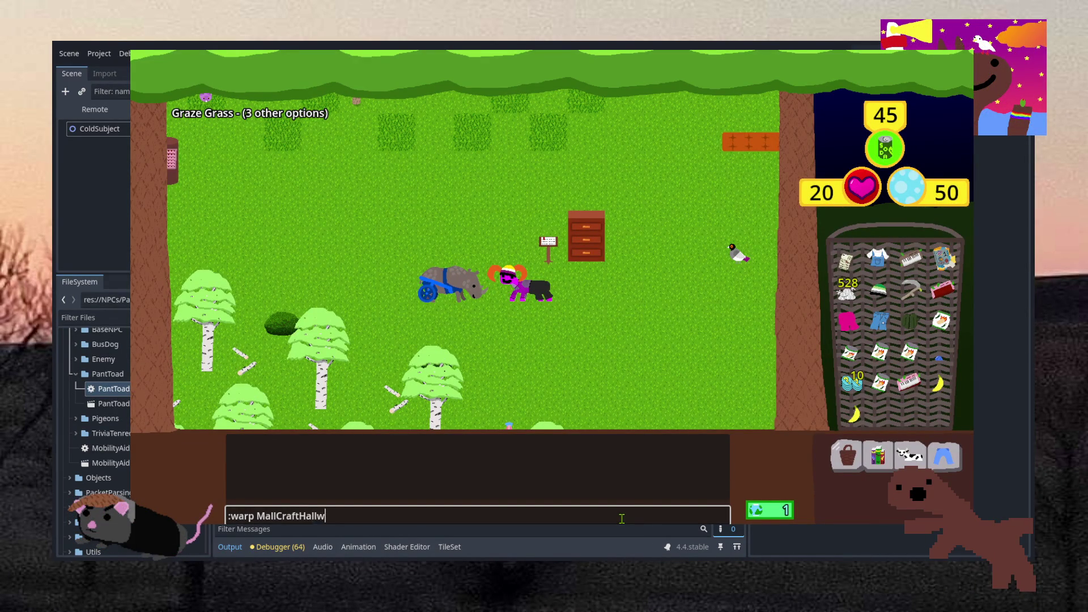
{"action": "key", "text": "Return"}
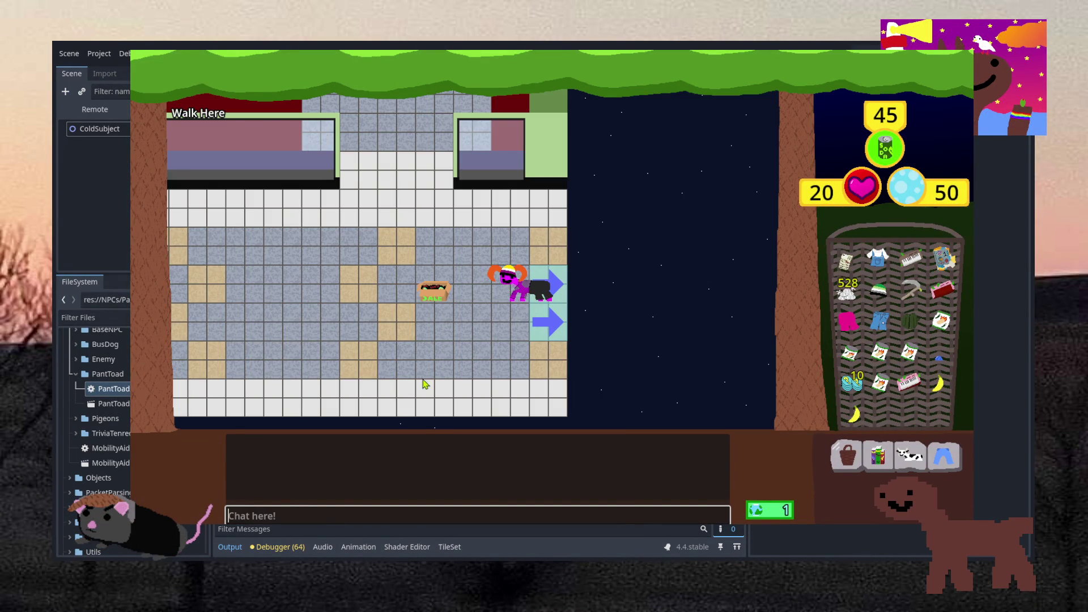
{"action": "left_click", "coordinate": [427, 291]}
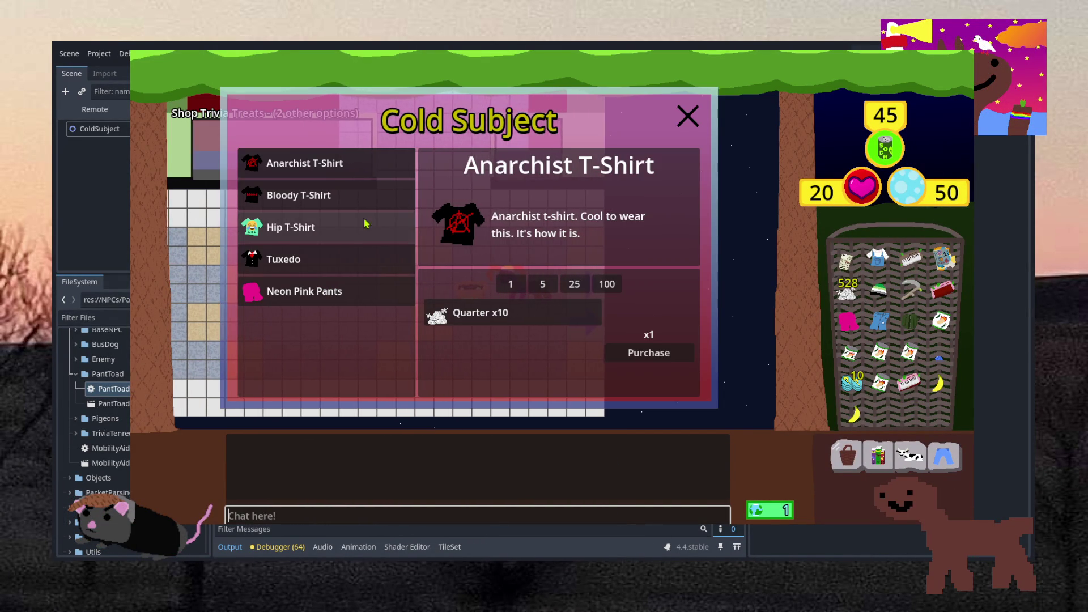
- Buy the Anarchist T-Shirt, Neon Pink Pants and Hip T-Shirt, then wear the Hip T-Shirt and pants
{"action": "left_click", "coordinate": [658, 361]}
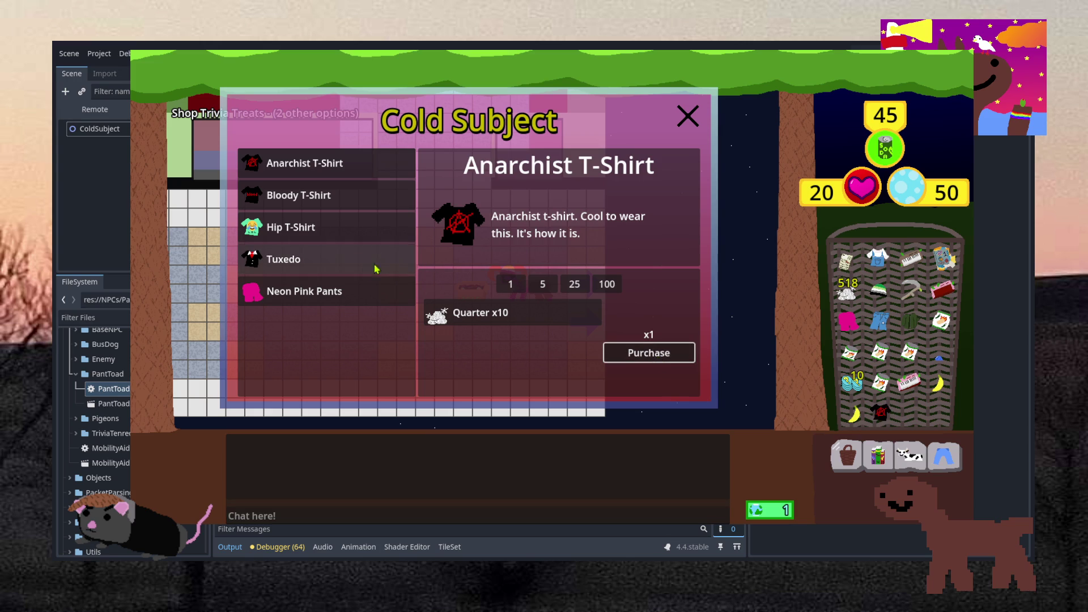
{"action": "left_click", "coordinate": [385, 291]}
{"action": "left_click", "coordinate": [648, 354]}
{"action": "left_click", "coordinate": [320, 227]}
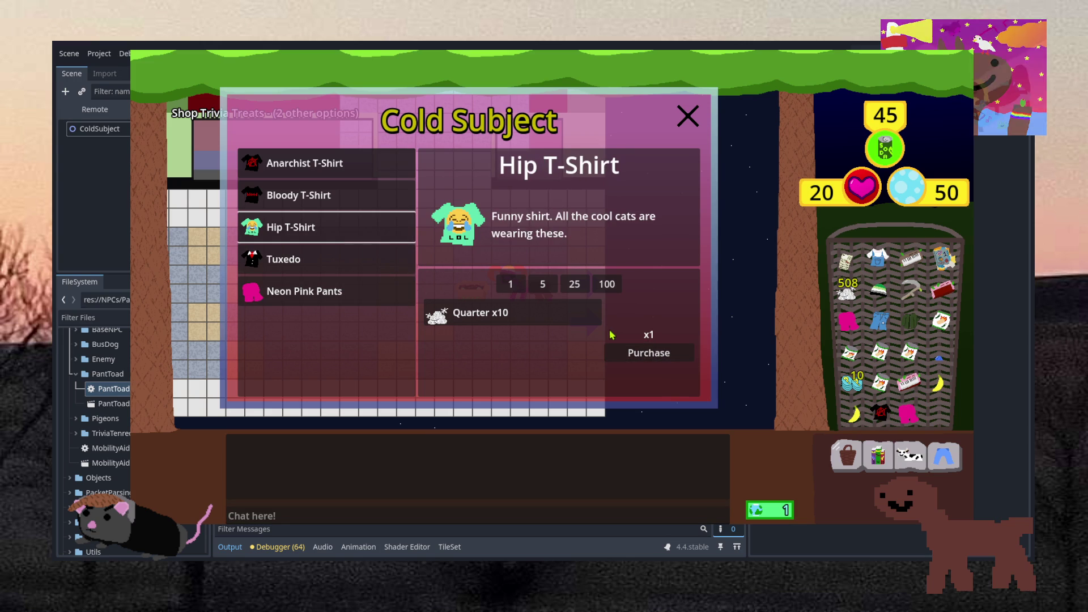
{"action": "left_click", "coordinate": [648, 353]}
{"action": "left_click", "coordinate": [687, 116]}
{"action": "left_click", "coordinate": [315, 308]}
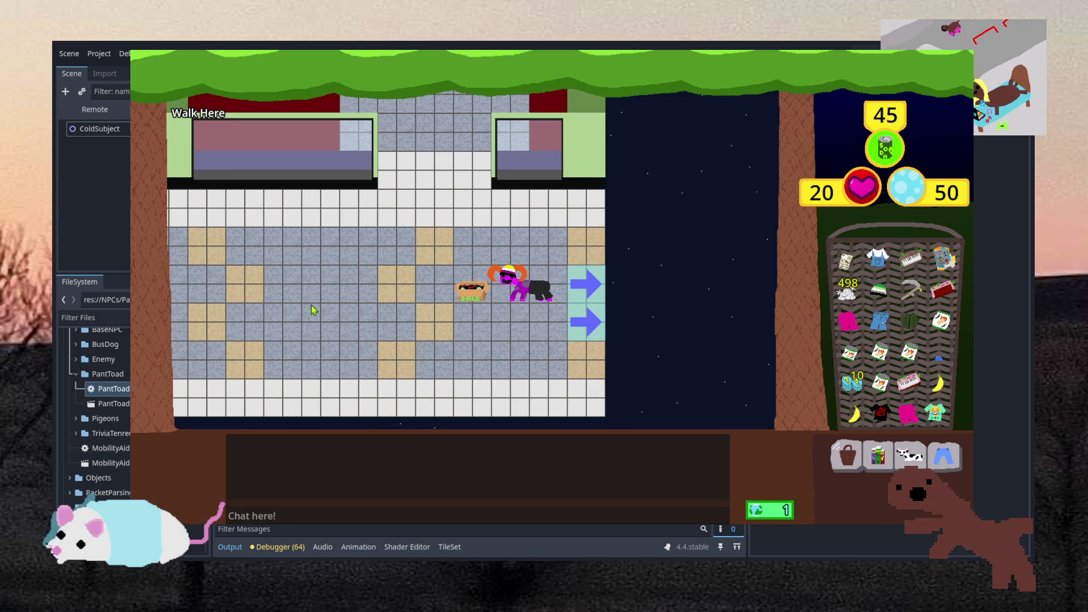
{"action": "left_click", "coordinate": [935, 413]}
- Walk the character around the hallway and into the red-walled store alcove
{"action": "left_click", "coordinate": [907, 413]}
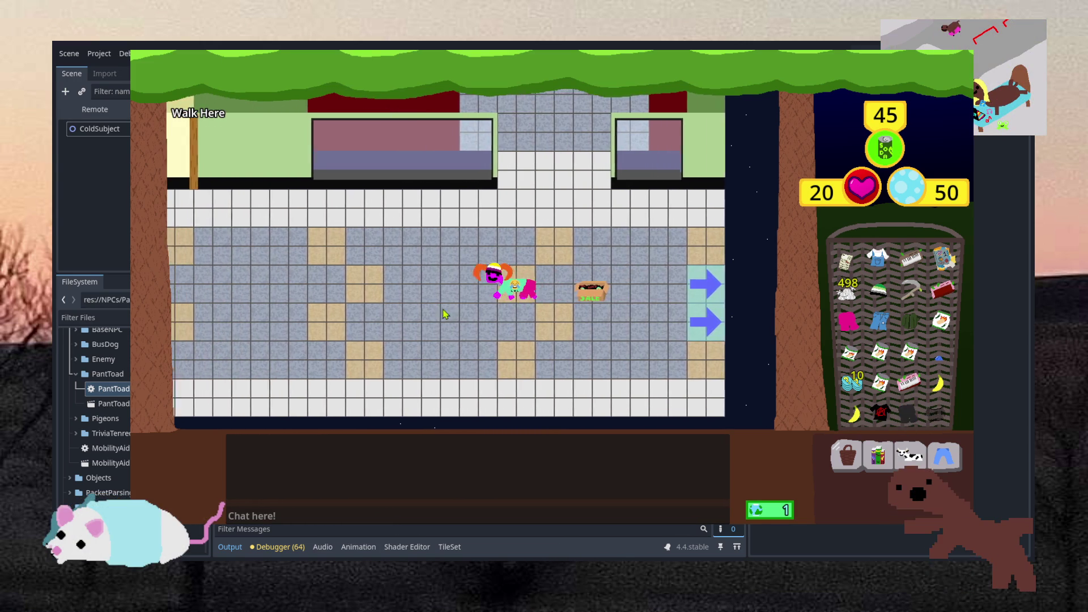
{"action": "left_click", "coordinate": [413, 297]}
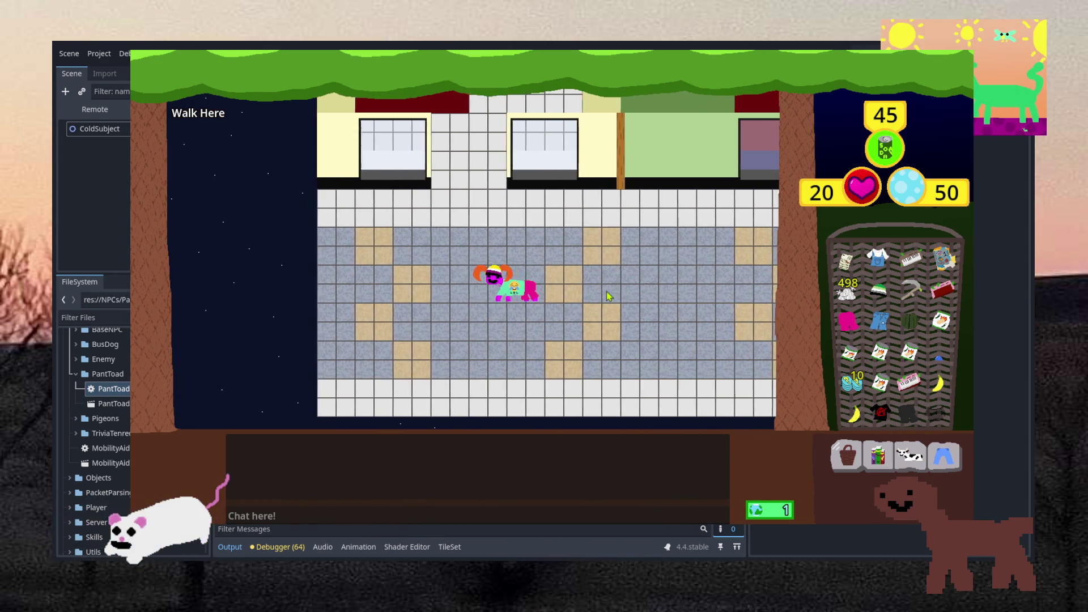
{"action": "left_click", "coordinate": [497, 251]}
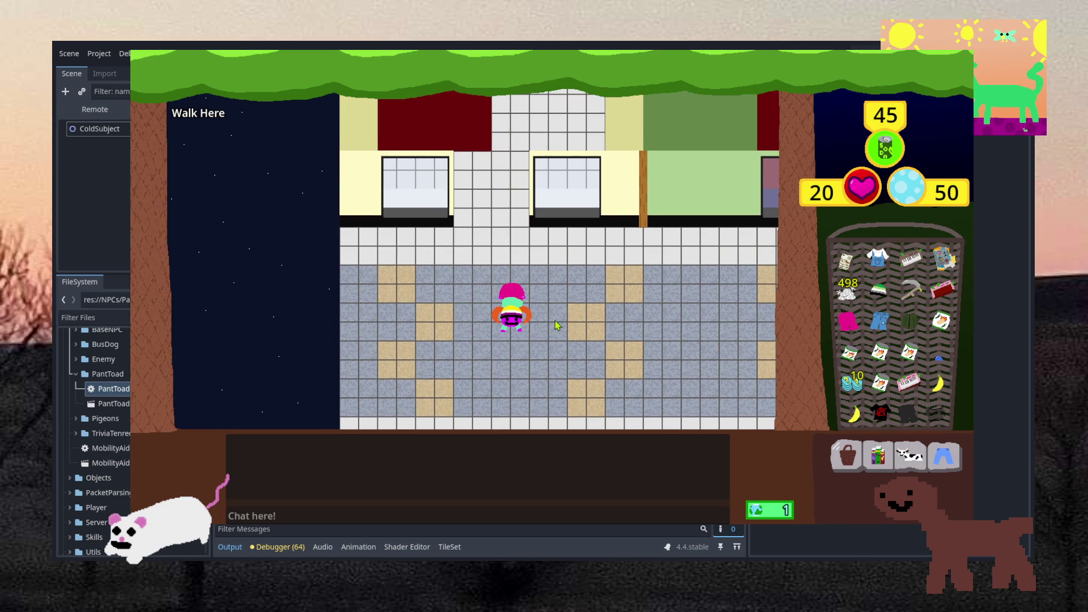
{"action": "left_click", "coordinate": [643, 291]}
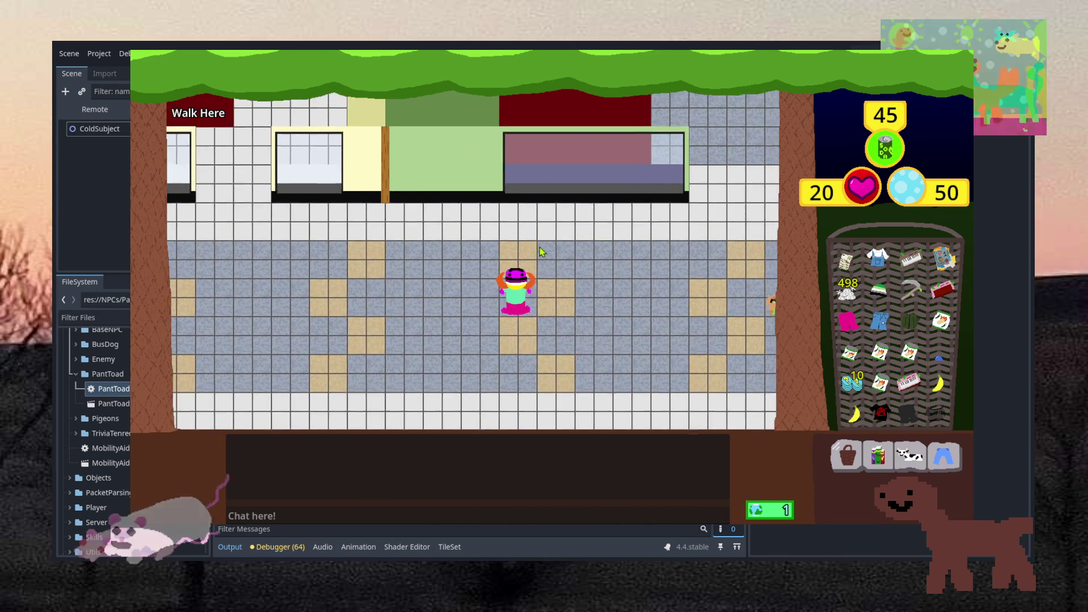
{"action": "left_click", "coordinate": [538, 248]}
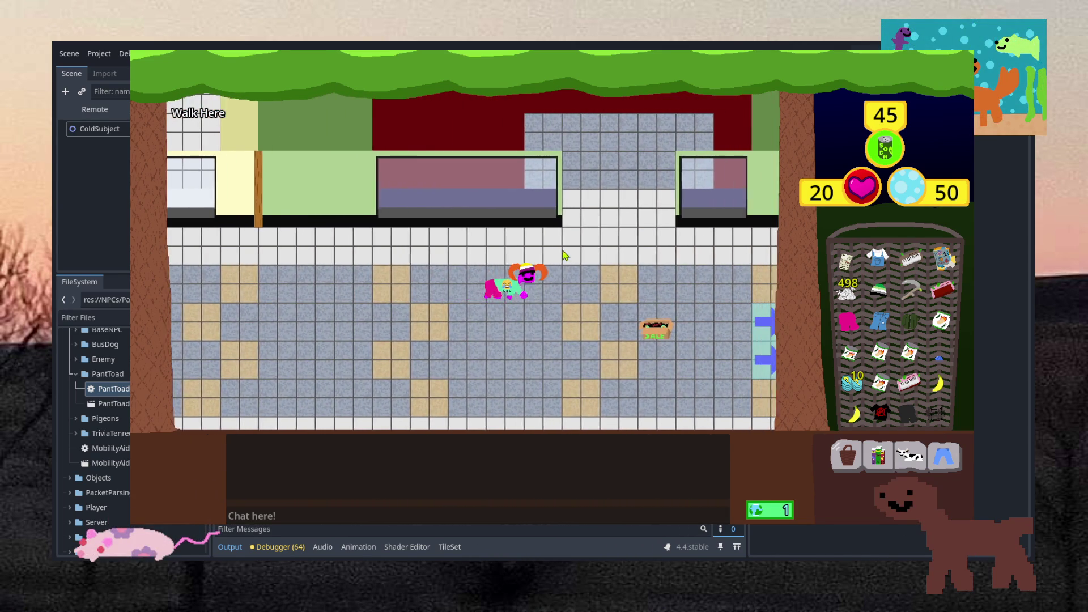
{"action": "left_click", "coordinate": [508, 215]}
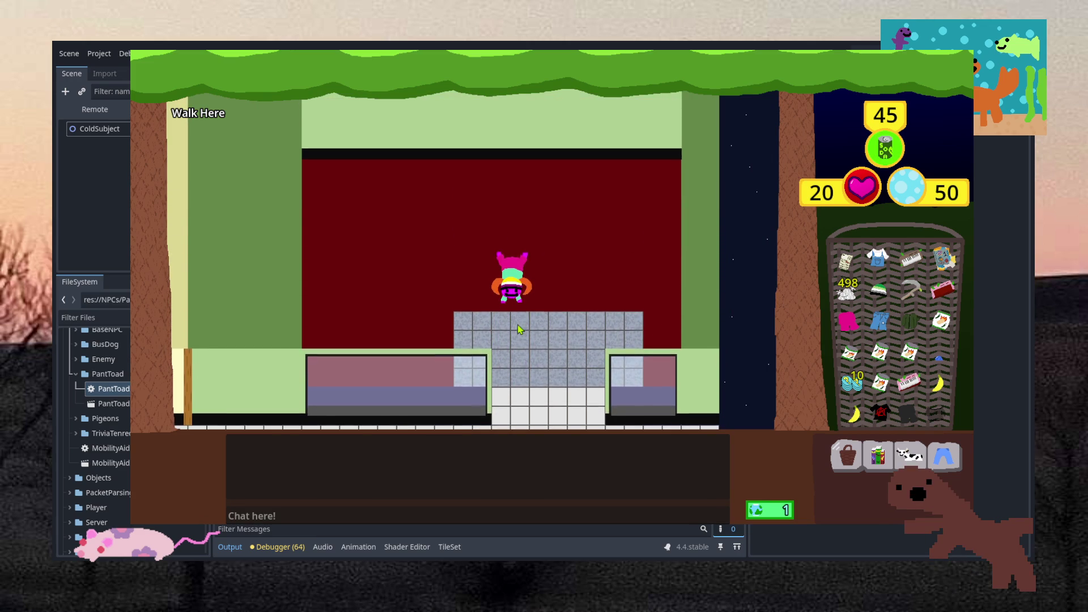
{"action": "left_click", "coordinate": [520, 329]}
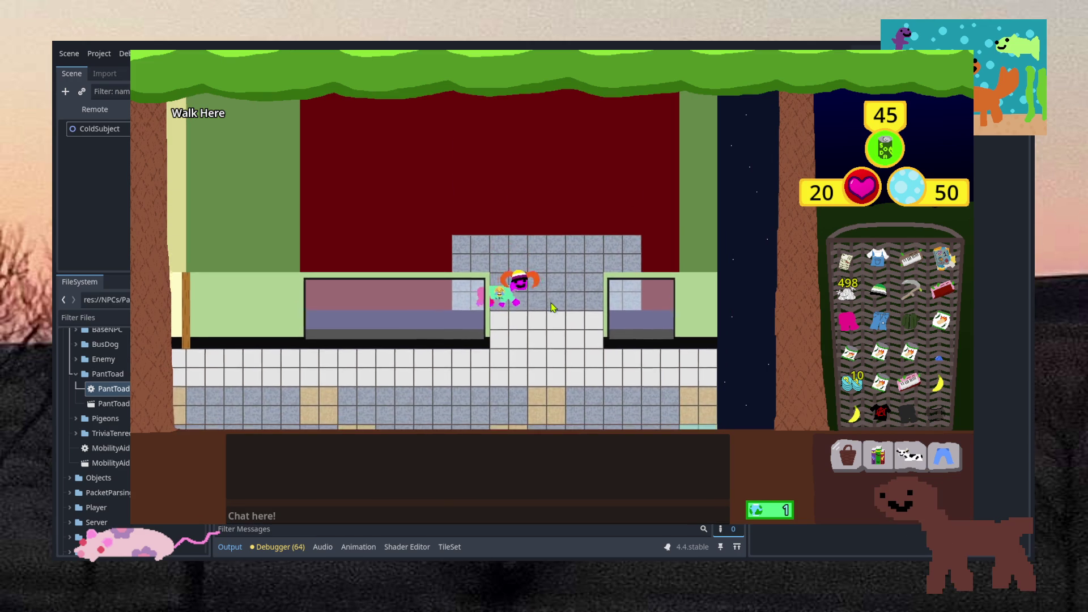
{"action": "left_click", "coordinate": [552, 307]}
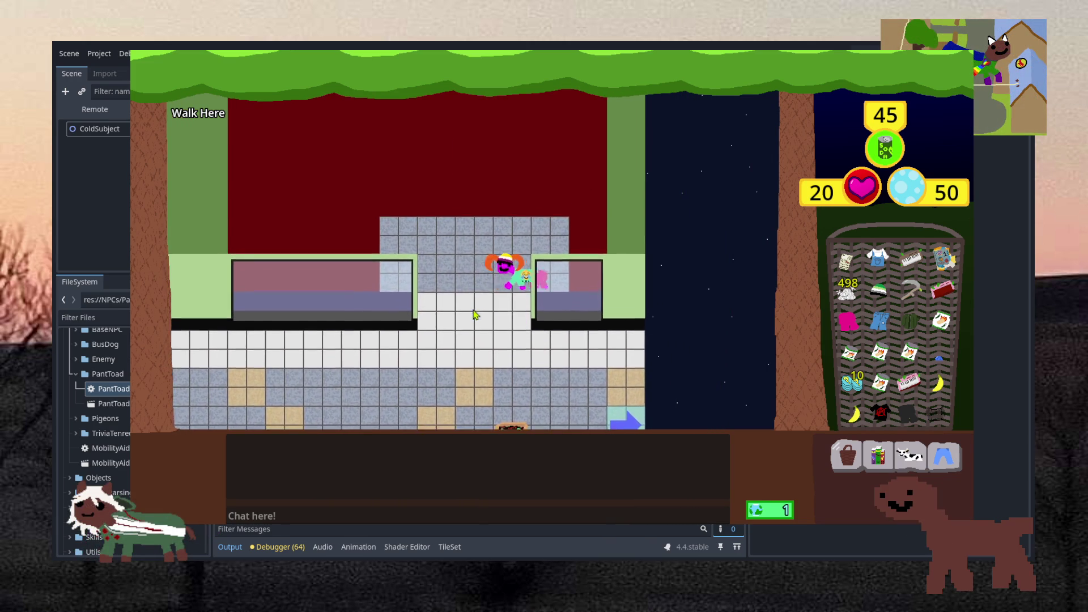
{"action": "left_click", "coordinate": [475, 310]}
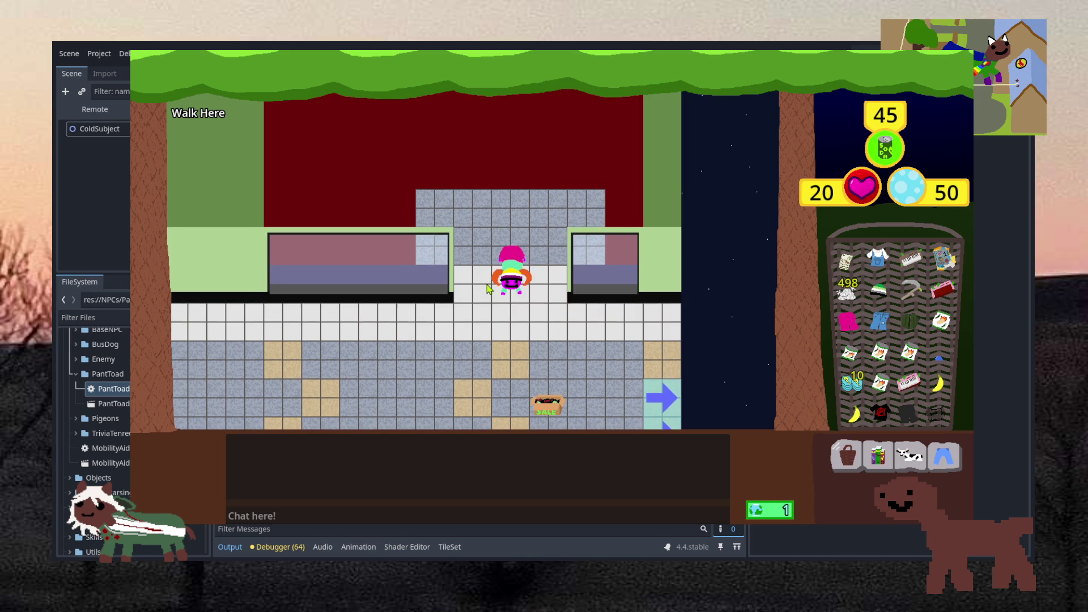
{"action": "left_click", "coordinate": [488, 289]}
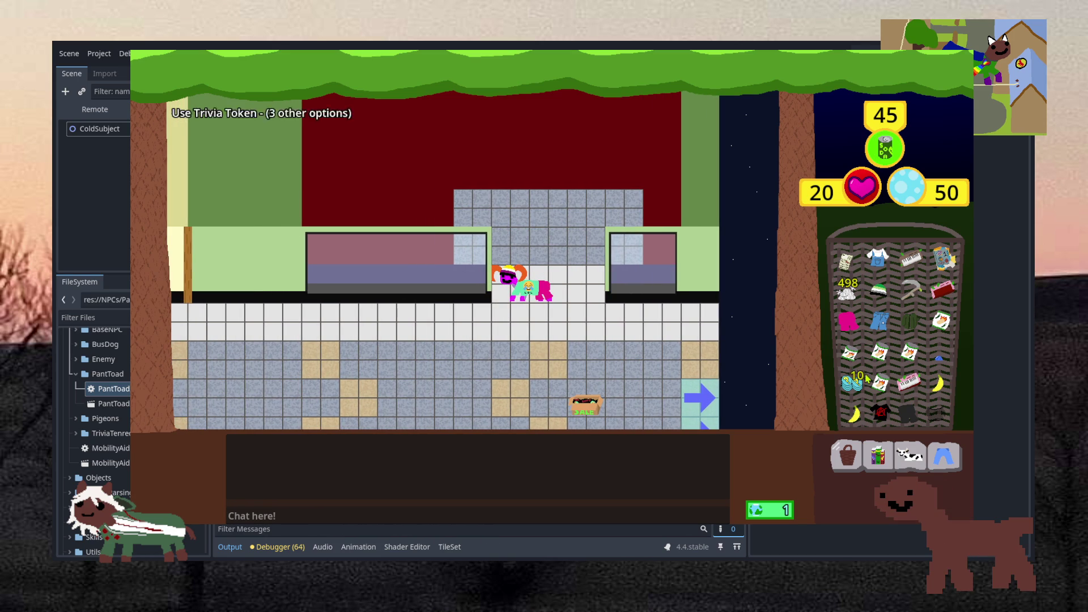
- Try clothes on and off, ending with the Hip T-Shirt and Neon Pink Pants worn
{"action": "left_click", "coordinate": [908, 414]}
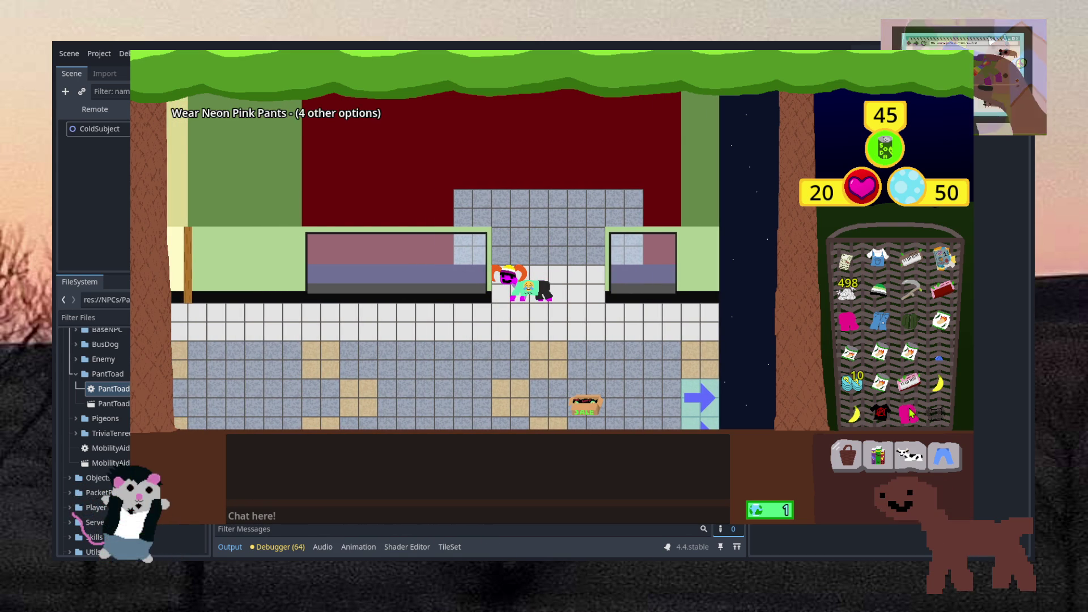
{"action": "left_click", "coordinate": [935, 415]}
{"action": "left_click", "coordinate": [911, 417]}
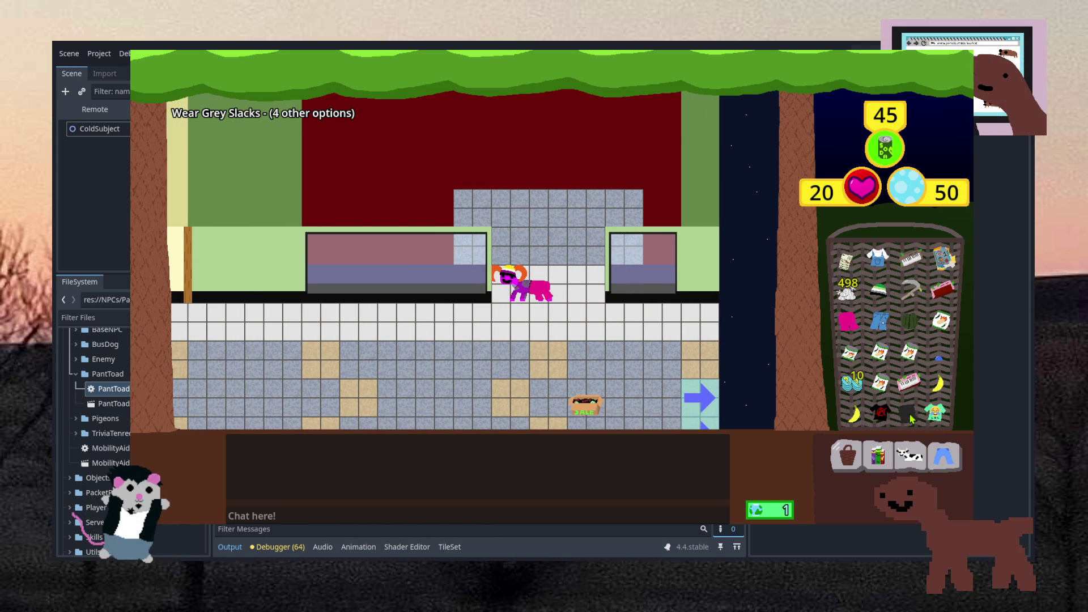
{"action": "left_click", "coordinate": [906, 413]}
{"action": "left_click", "coordinate": [905, 413]}
{"action": "left_click", "coordinate": [905, 413]}
{"action": "left_click", "coordinate": [906, 413]}
{"action": "left_click", "coordinate": [905, 413]}
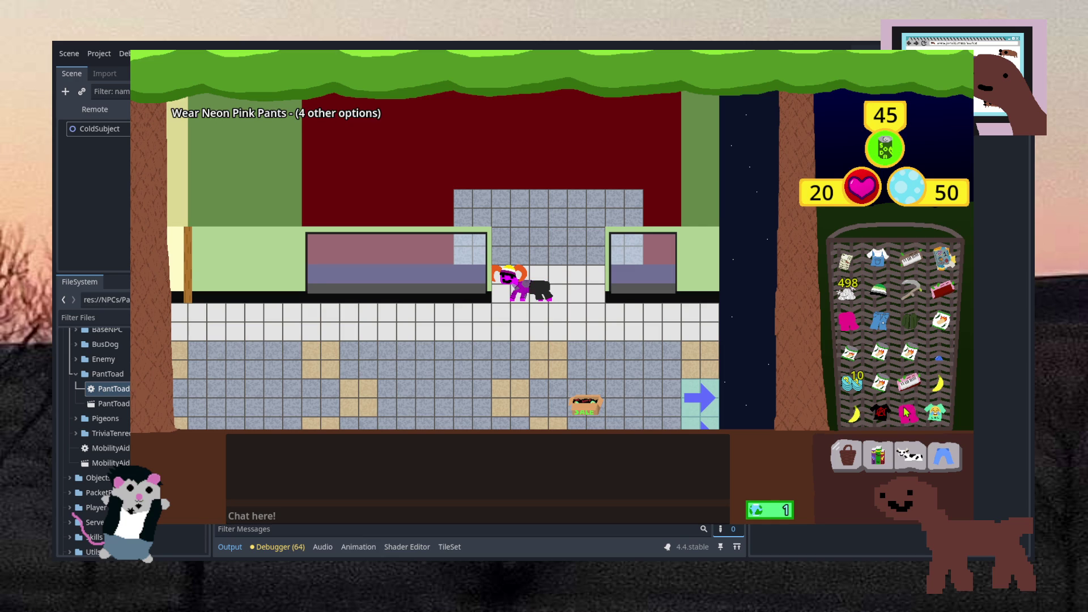
{"action": "left_click", "coordinate": [934, 416]}
{"action": "left_click", "coordinate": [906, 414]}
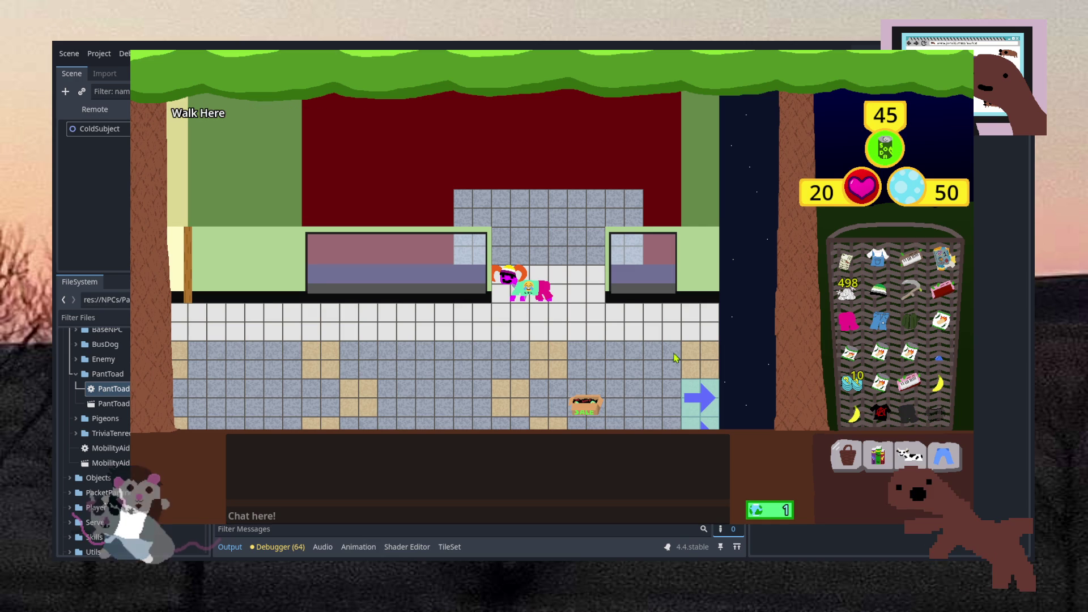
- Walk the character down and back up the hallway, then bring up the emote notebook's Sitting card
{"action": "left_click", "coordinate": [550, 300]}
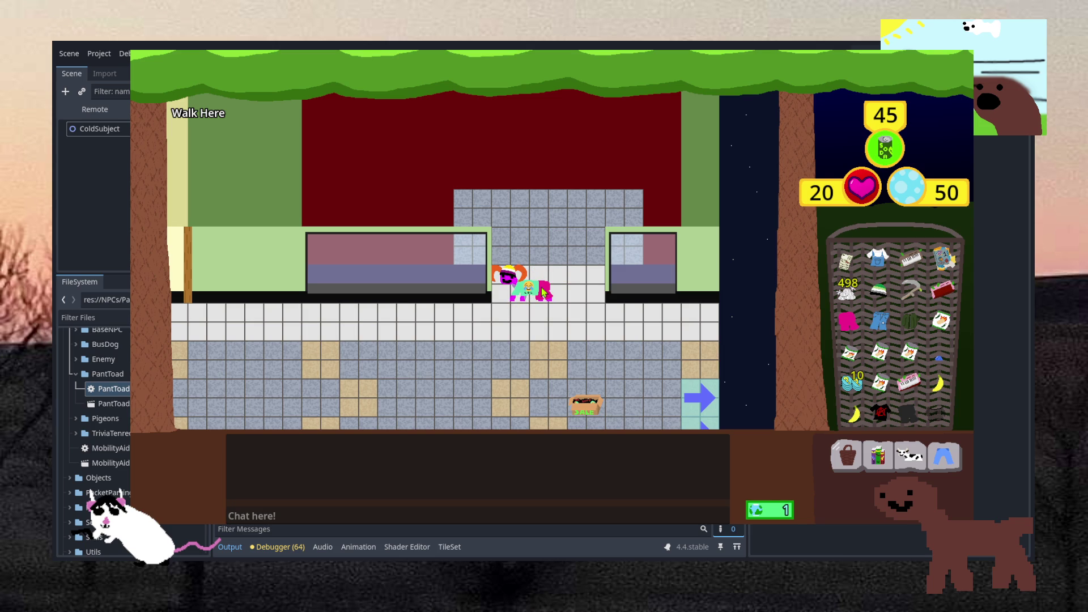
{"action": "left_click", "coordinate": [539, 250]}
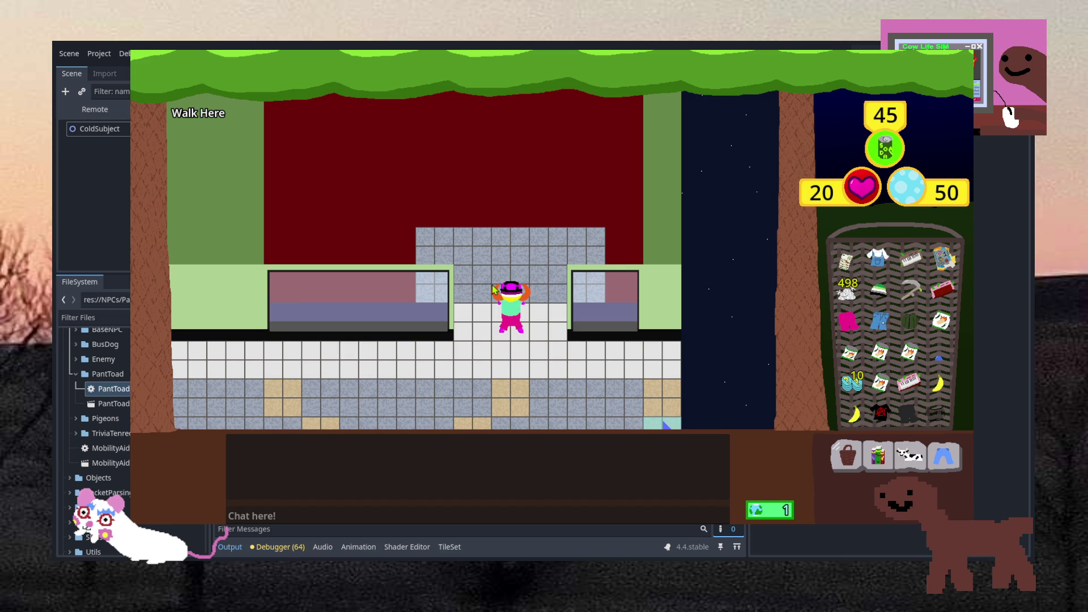
{"action": "left_click", "coordinate": [500, 290]}
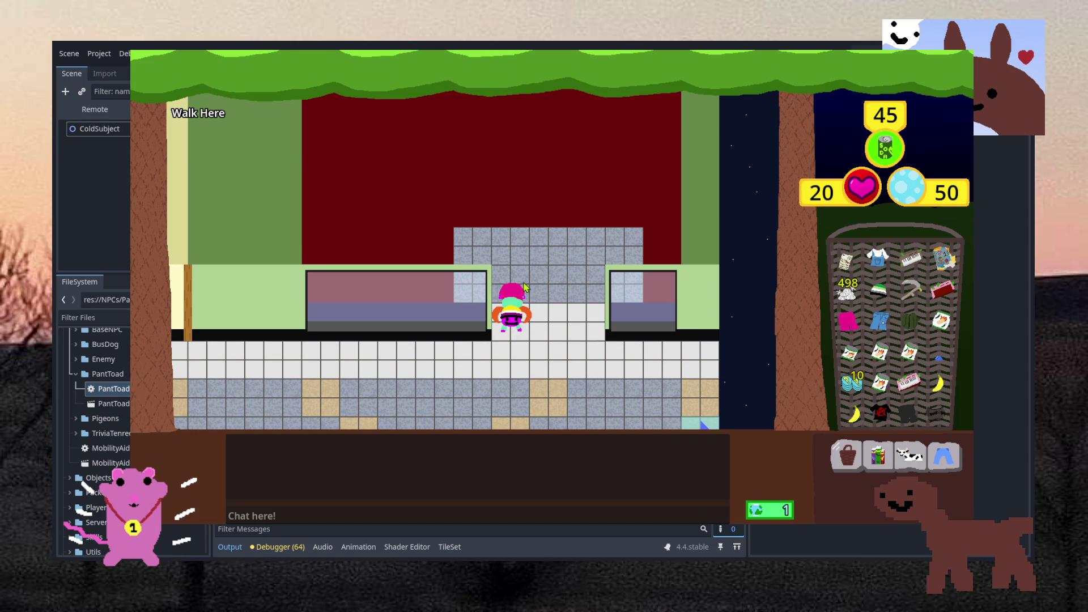
{"action": "left_click", "coordinate": [552, 293]}
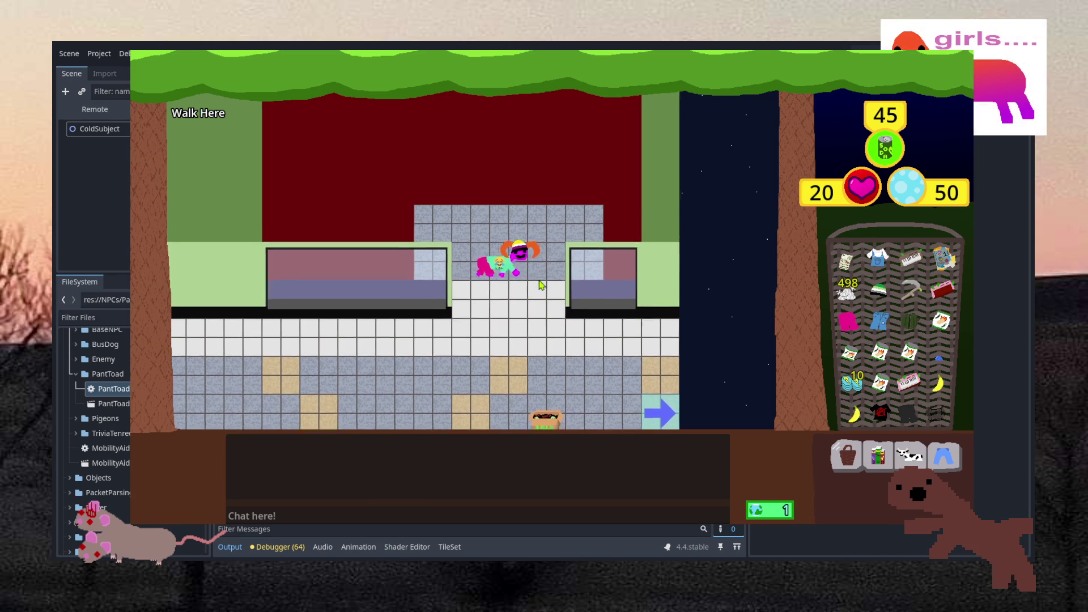
{"action": "left_click", "coordinate": [519, 320]}
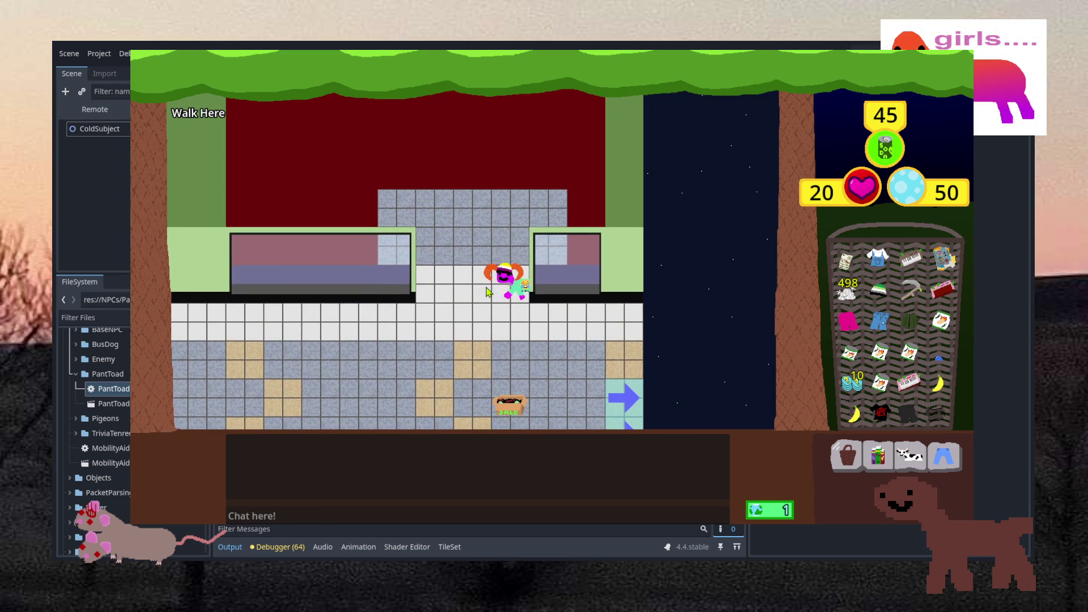
{"action": "left_click", "coordinate": [496, 266]}
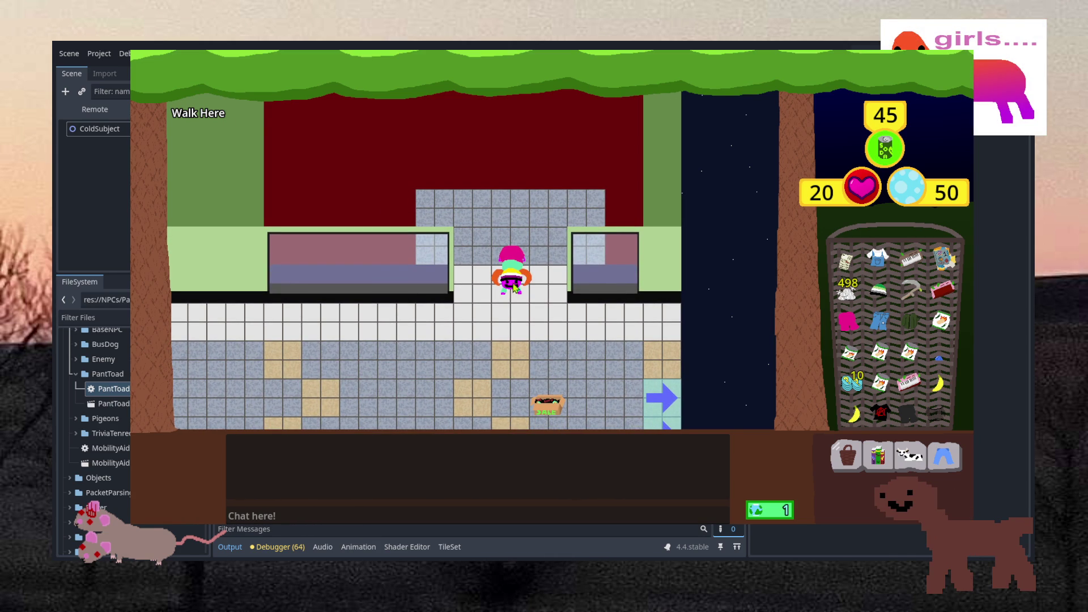
{"action": "left_click", "coordinate": [910, 455]}
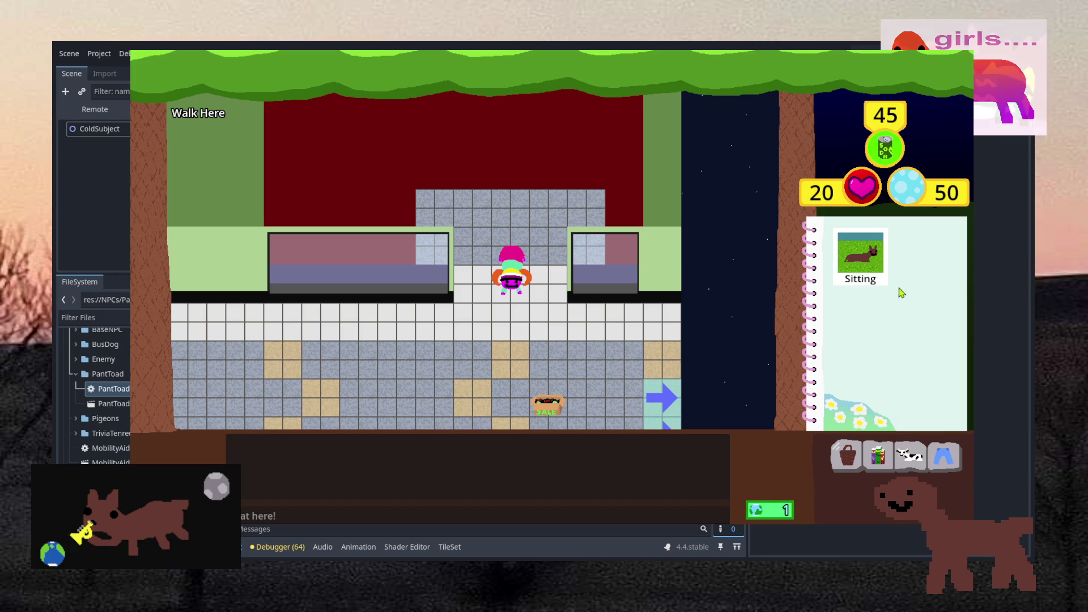
- Take off the Nonbinary Touque in the wardrobe and return to the basket inventory
{"action": "left_click", "coordinate": [879, 455]}
{"action": "left_click", "coordinate": [943, 455]}
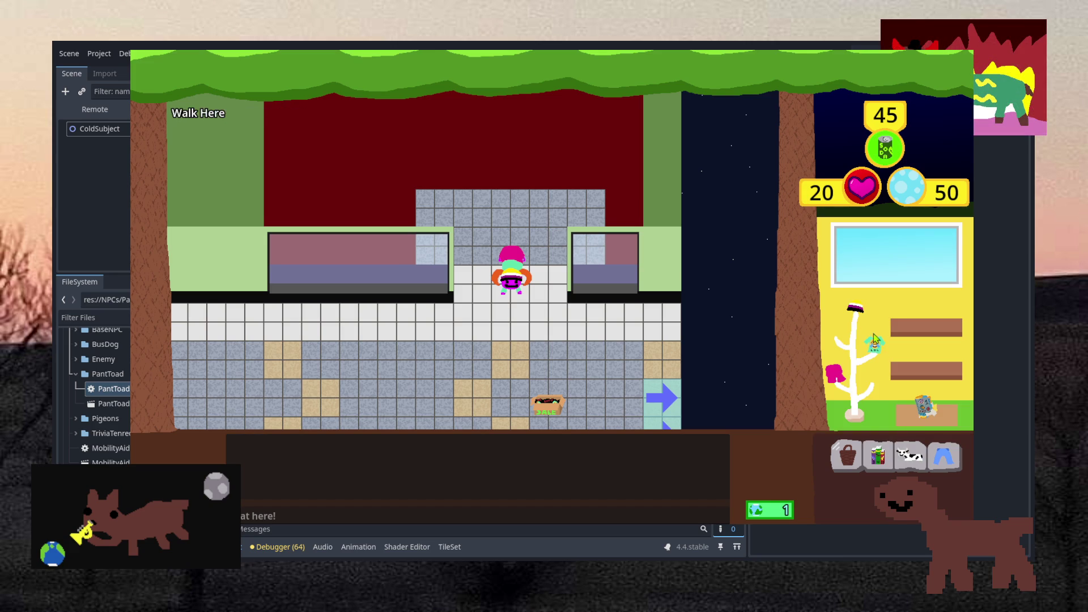
{"action": "left_click", "coordinate": [854, 306]}
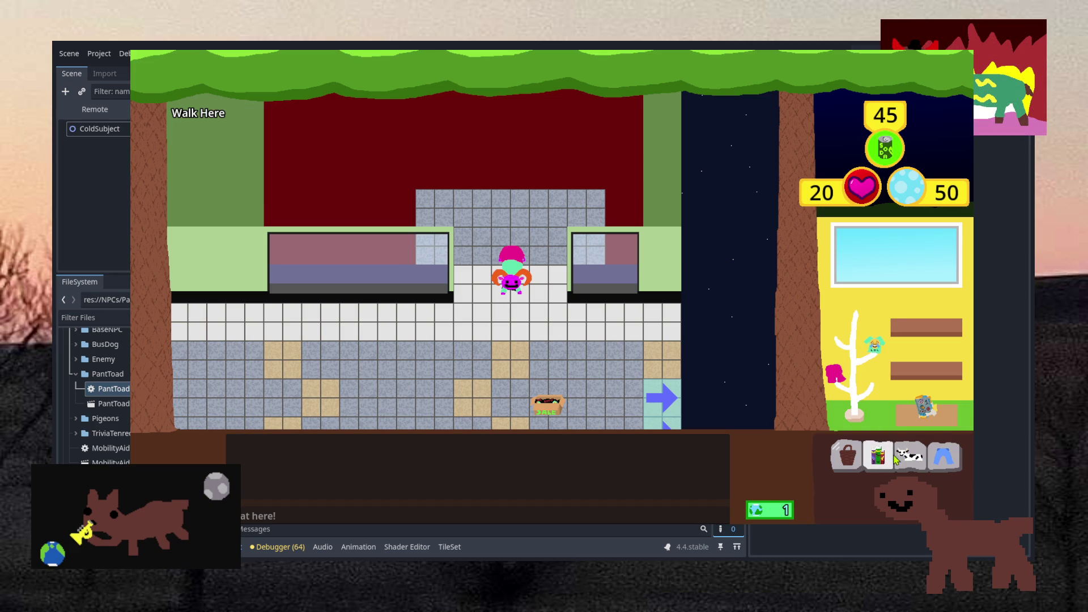
{"action": "left_click", "coordinate": [847, 453]}
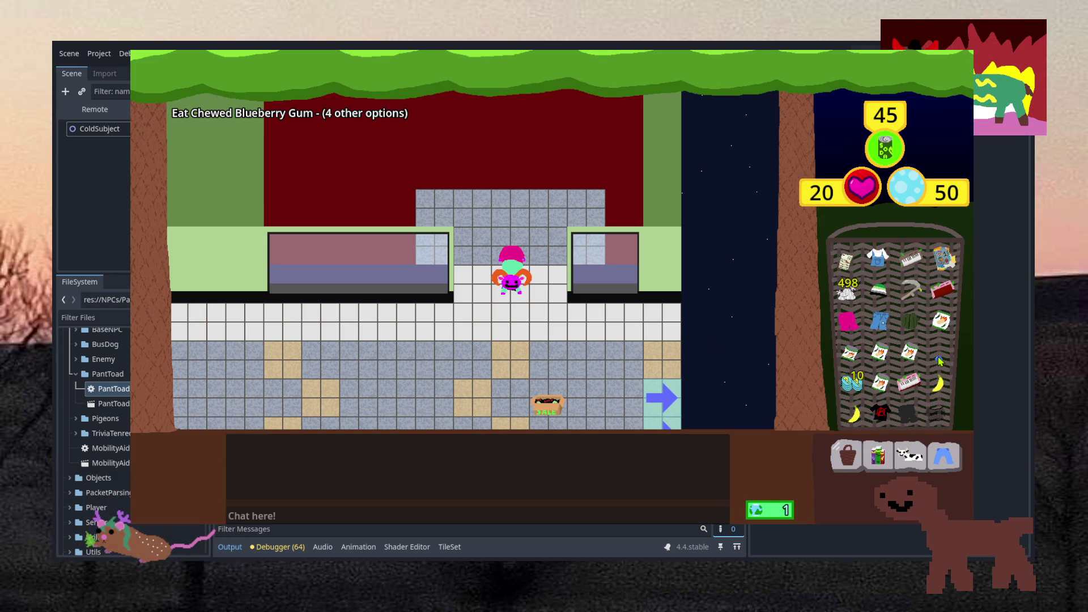
- Drop two jalapeño chip bags from the basket, then walk the character down the hallway
{"action": "right_click", "coordinate": [848, 353]}
{"action": "left_click", "coordinate": [872, 379]}
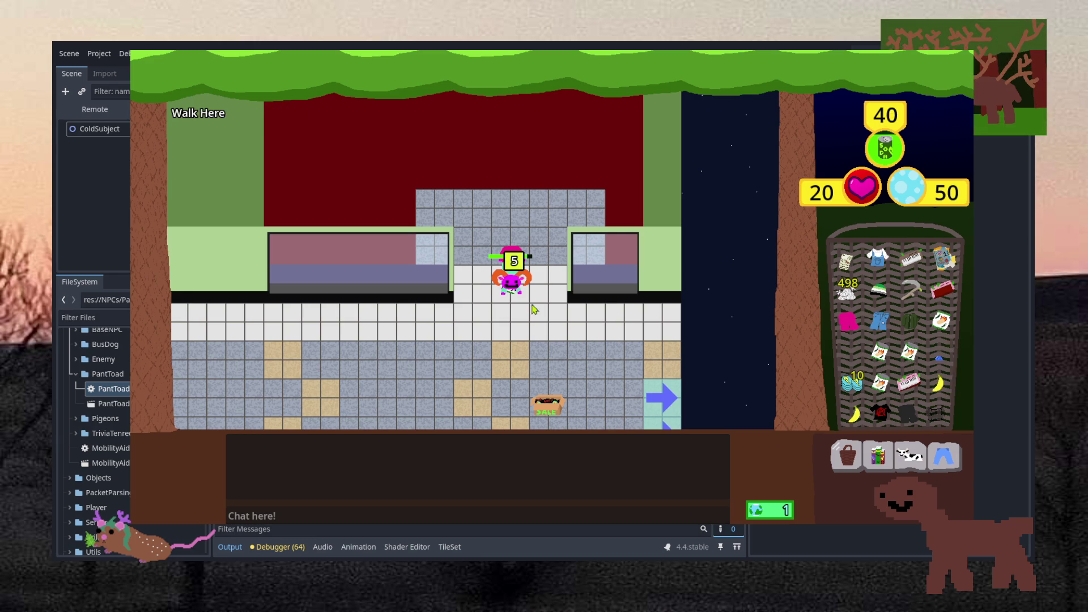
{"action": "right_click", "coordinate": [520, 304]}
{"action": "left_click", "coordinate": [531, 311]}
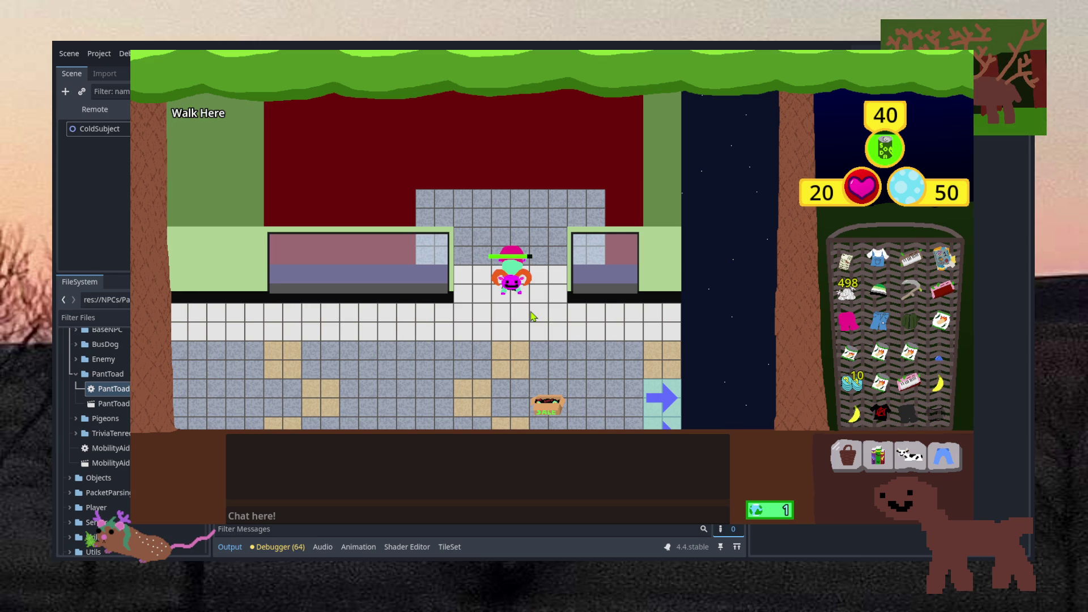
{"action": "right_click", "coordinate": [849, 352]}
{"action": "left_click", "coordinate": [872, 380]}
{"action": "right_click", "coordinate": [515, 297]}
{"action": "left_click", "coordinate": [514, 300]}
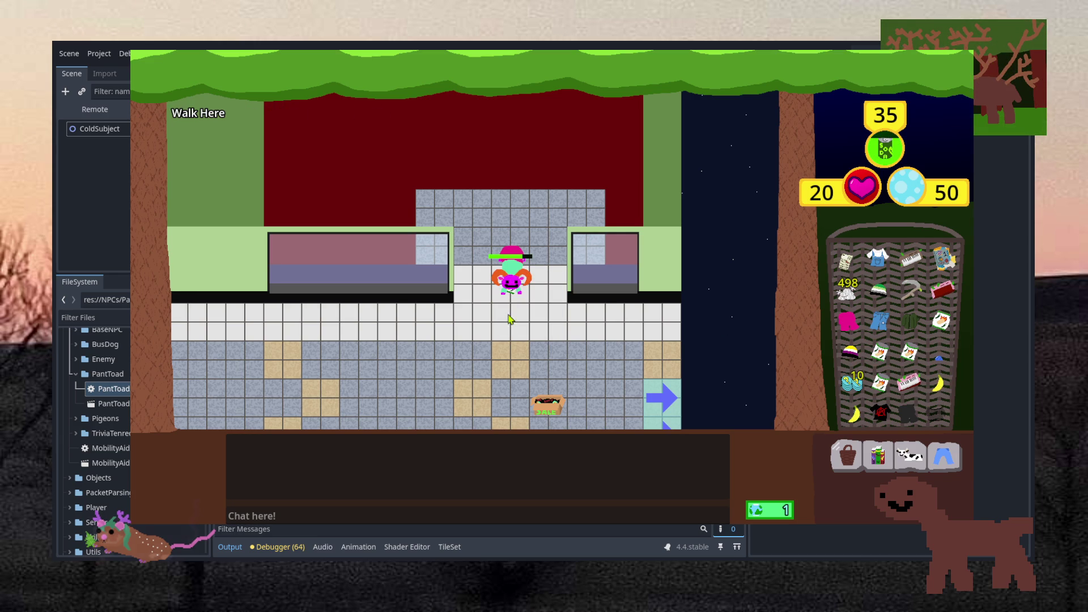
{"action": "left_click", "coordinate": [508, 341]}
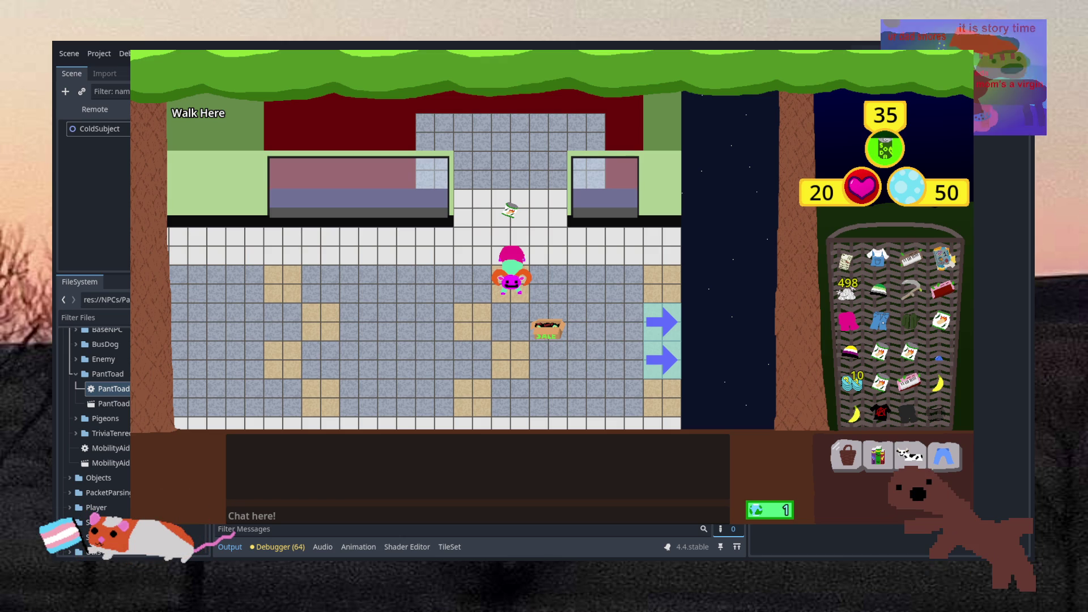
- Paste the game crop into Aseprite and fill an outlined patch on the green body yellow
{"action": "key", "text": "alt+Tab"}
{"action": "key", "text": "ctrl+v"}
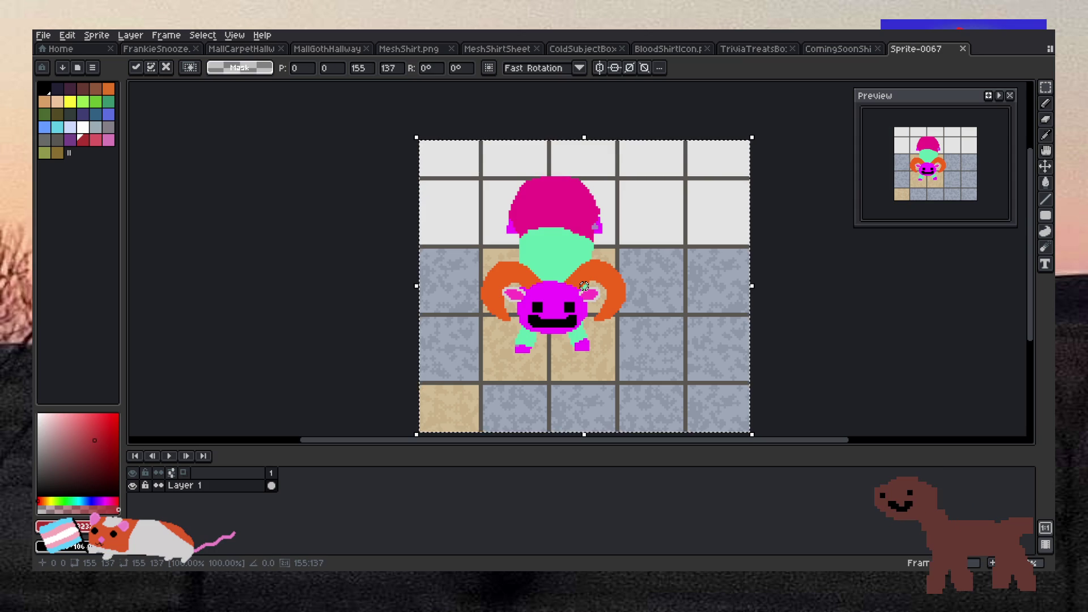
{"action": "scroll", "coordinate": [584, 285], "scroll_direction": "up", "scroll_amount": 1}
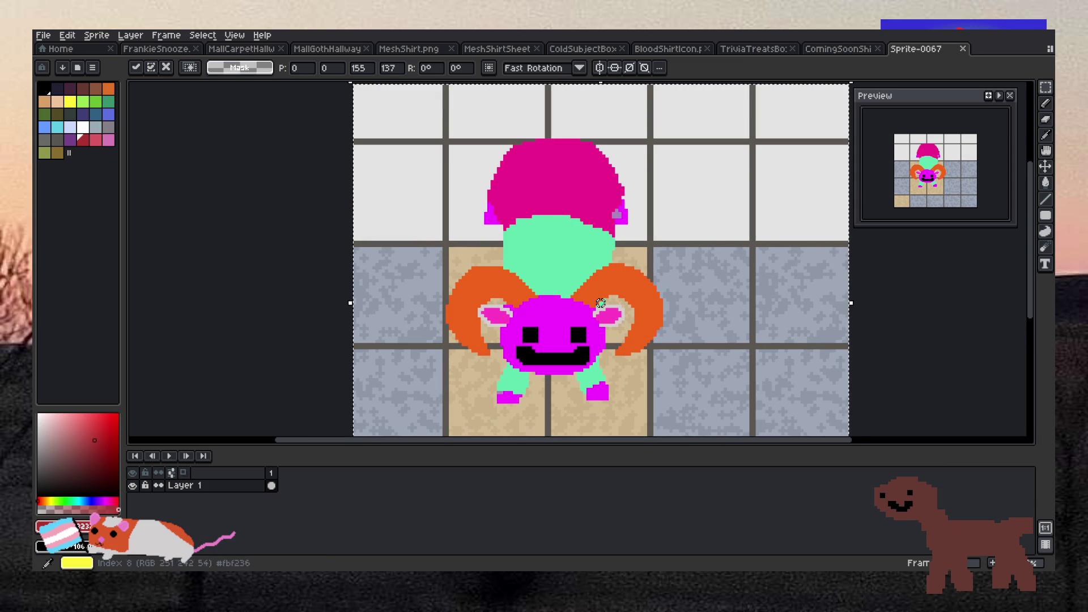
{"action": "left_click", "coordinate": [70, 102]}
{"action": "key", "text": "b"}
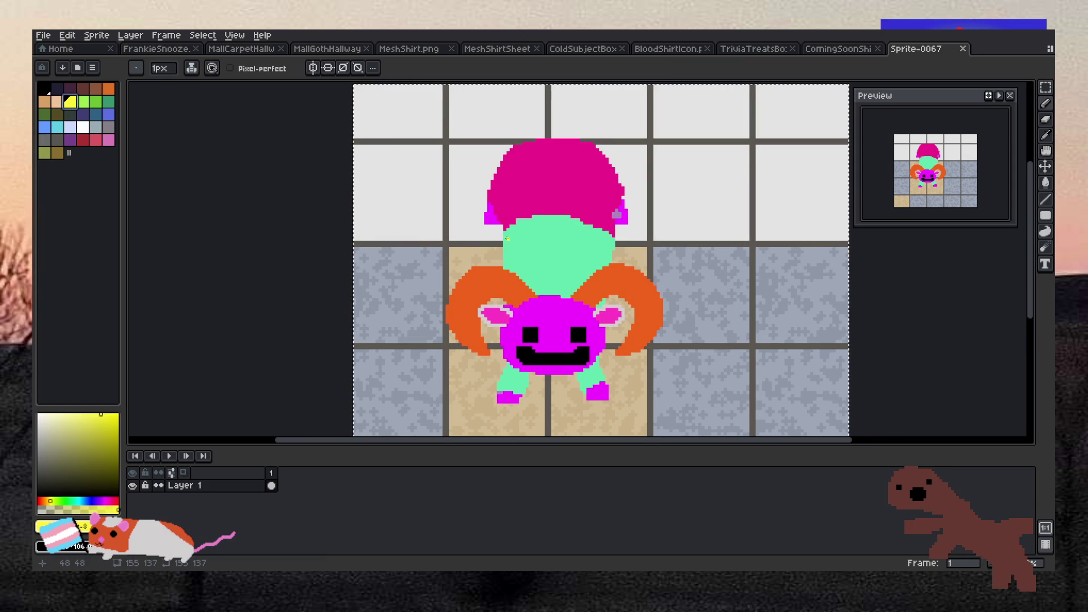
{"action": "left_click_drag", "start_coordinate": [506, 239], "coordinate": [524, 246]}
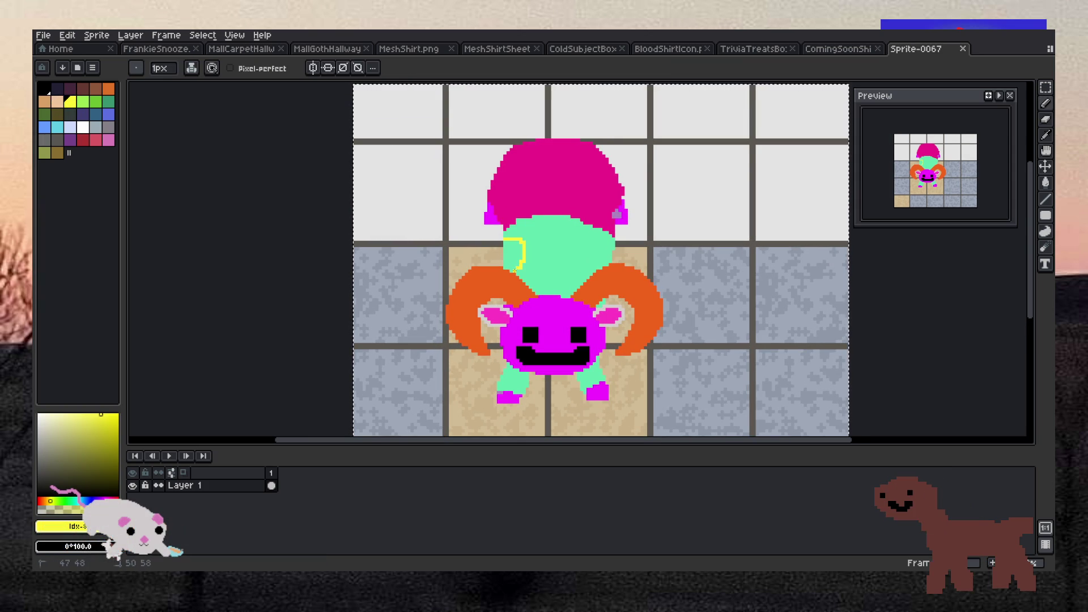
{"action": "key", "text": "g"}
{"action": "left_click", "coordinate": [513, 252]}
{"action": "key", "text": "b"}
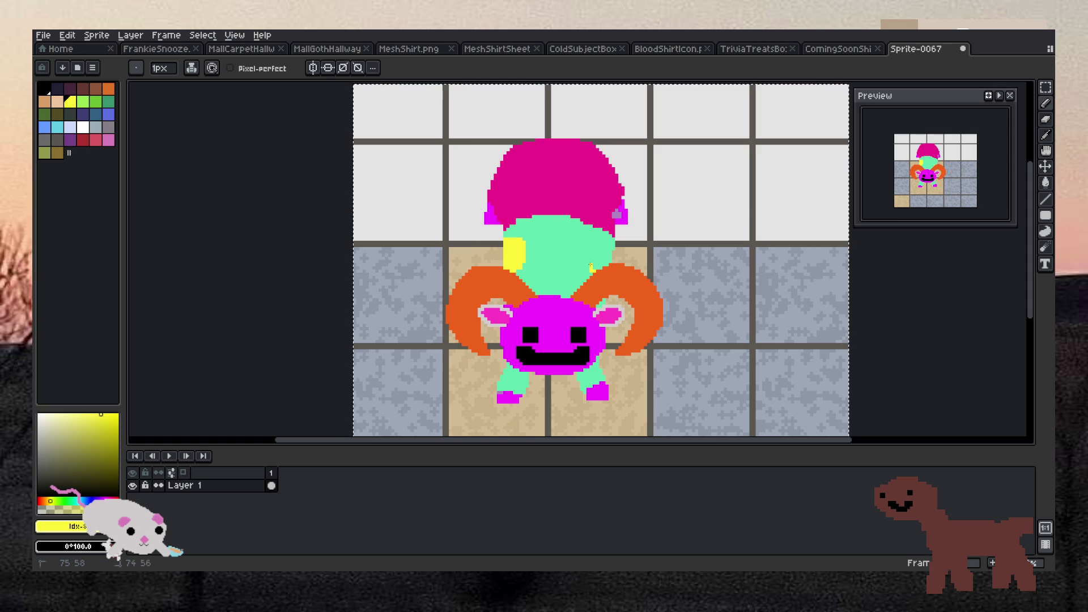
{"action": "key", "text": "g"}
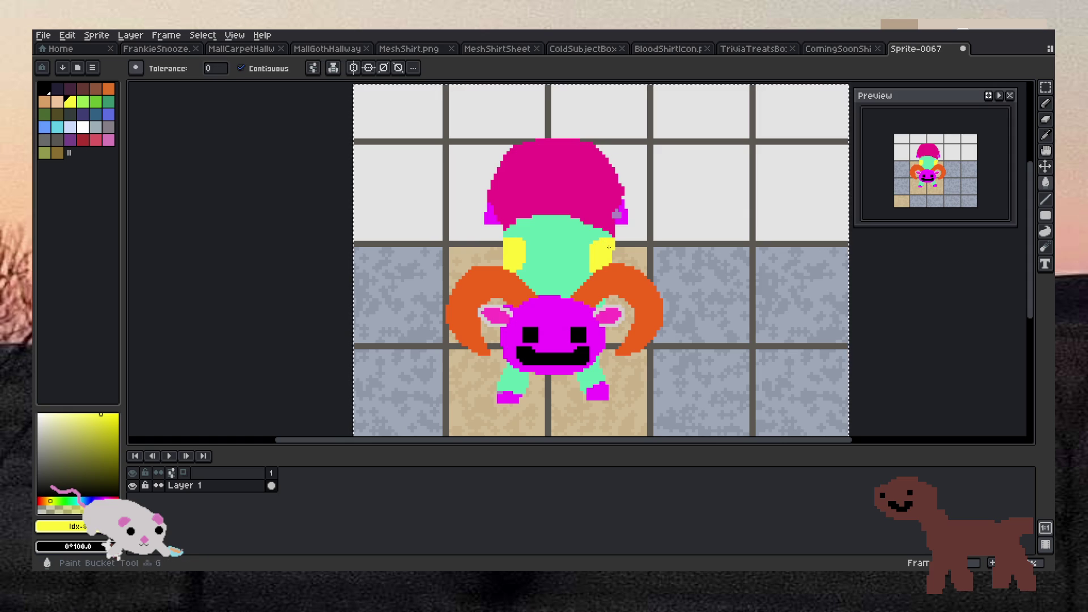
- Sample the brown eye colour from the face sprite and draw brown details on both yellow patches
{"action": "left_click", "coordinate": [859, 49]}
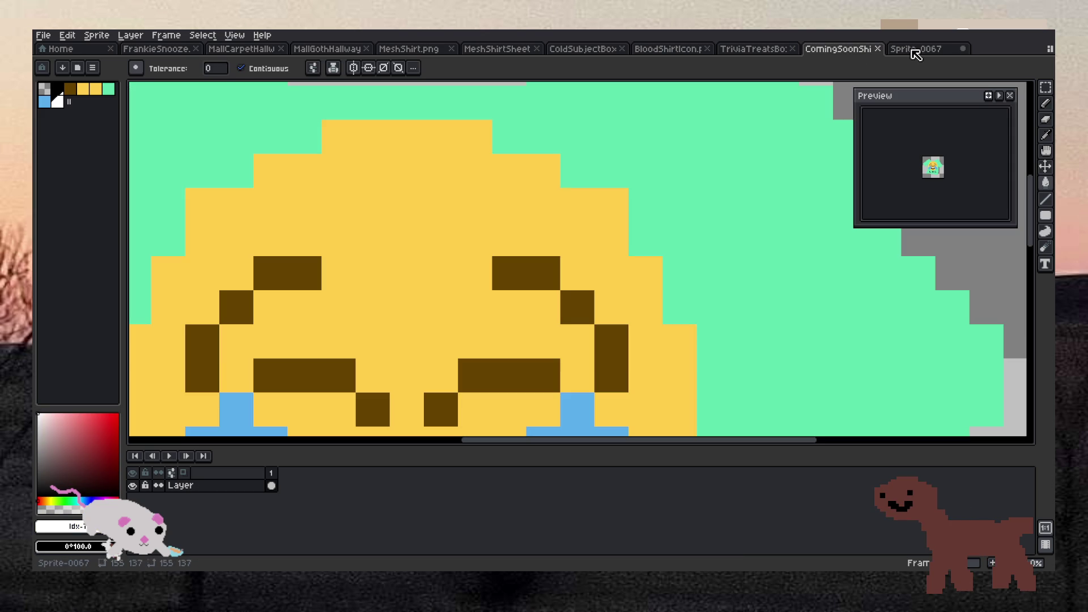
{"action": "key", "text": "i"}
{"action": "left_click", "coordinate": [553, 274]}
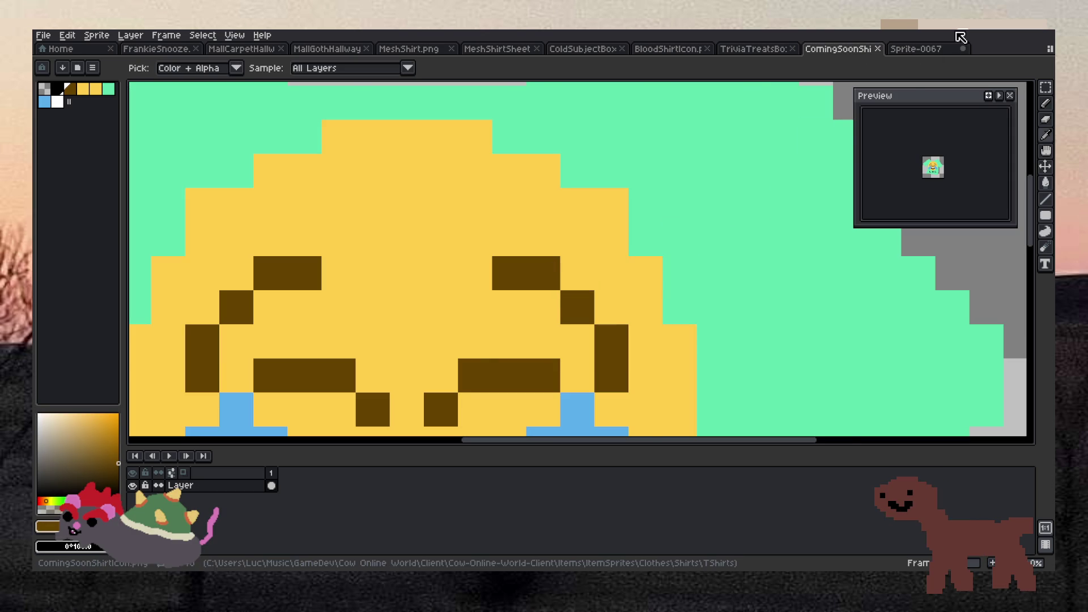
{"action": "key", "text": "ctrl+Tab"}
{"action": "key", "text": "b"}
{"action": "left_click_drag", "start_coordinate": [509, 240], "coordinate": [517, 245]}
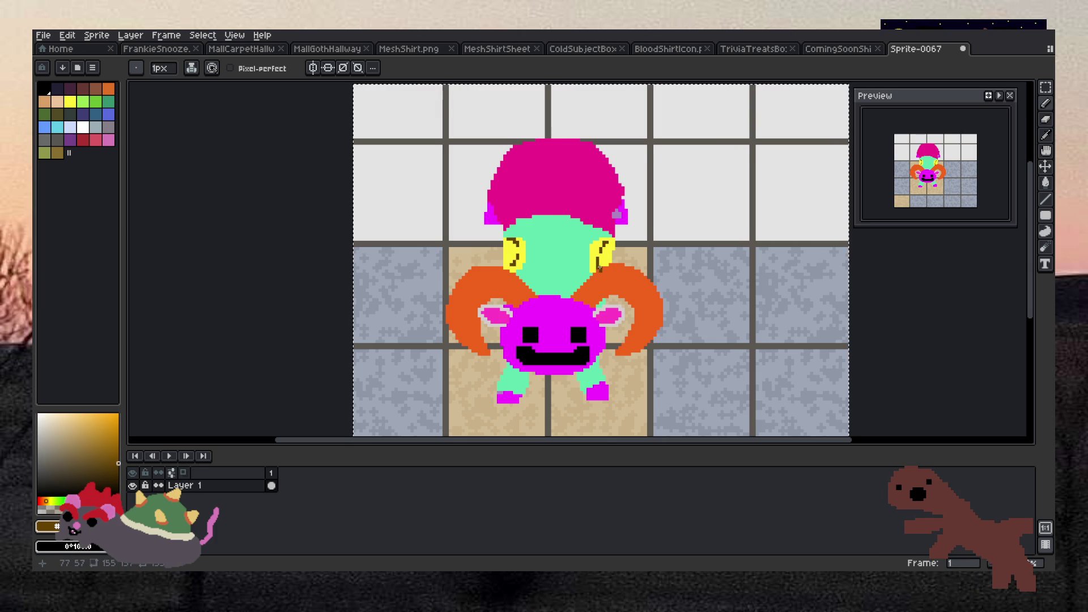
{"action": "left_click_drag", "start_coordinate": [606, 244], "coordinate": [609, 256]}
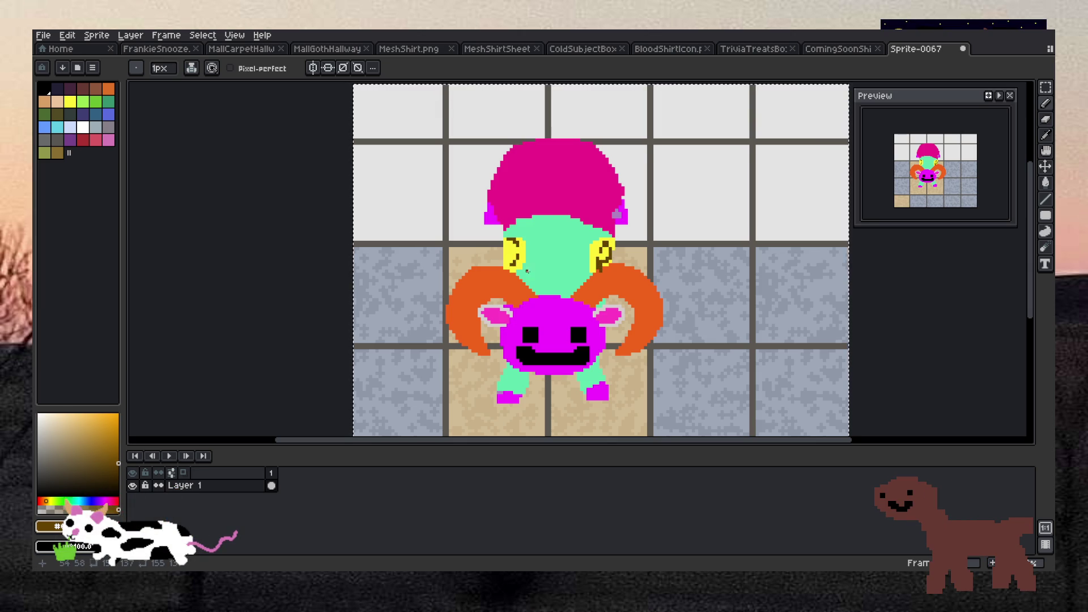
{"action": "left_click_drag", "start_coordinate": [505, 246], "coordinate": [508, 258]}
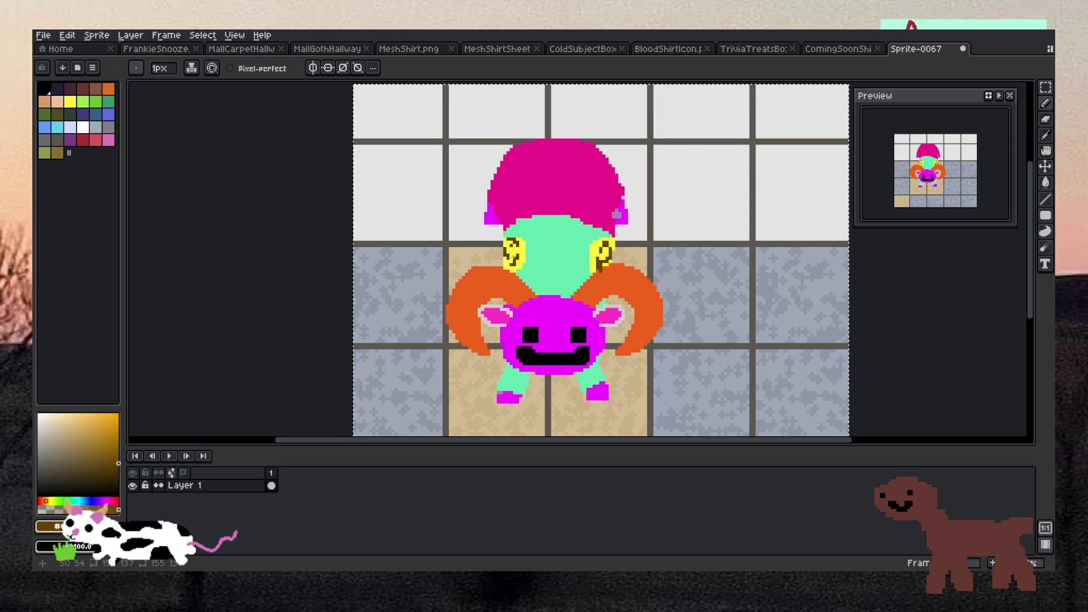
{"action": "scroll", "coordinate": [562, 232], "scroll_direction": "down", "scroll_amount": 5}
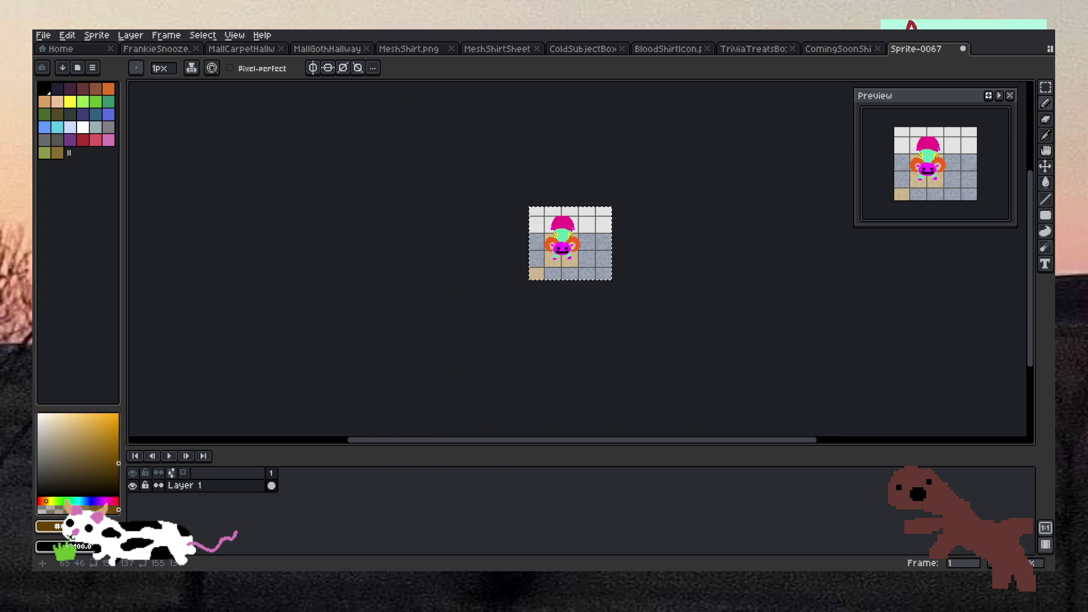
{"action": "scroll", "coordinate": [564, 232], "scroll_direction": "up", "scroll_amount": 8}
{"action": "scroll", "coordinate": [469, 231], "scroll_direction": "down", "scroll_amount": 5}
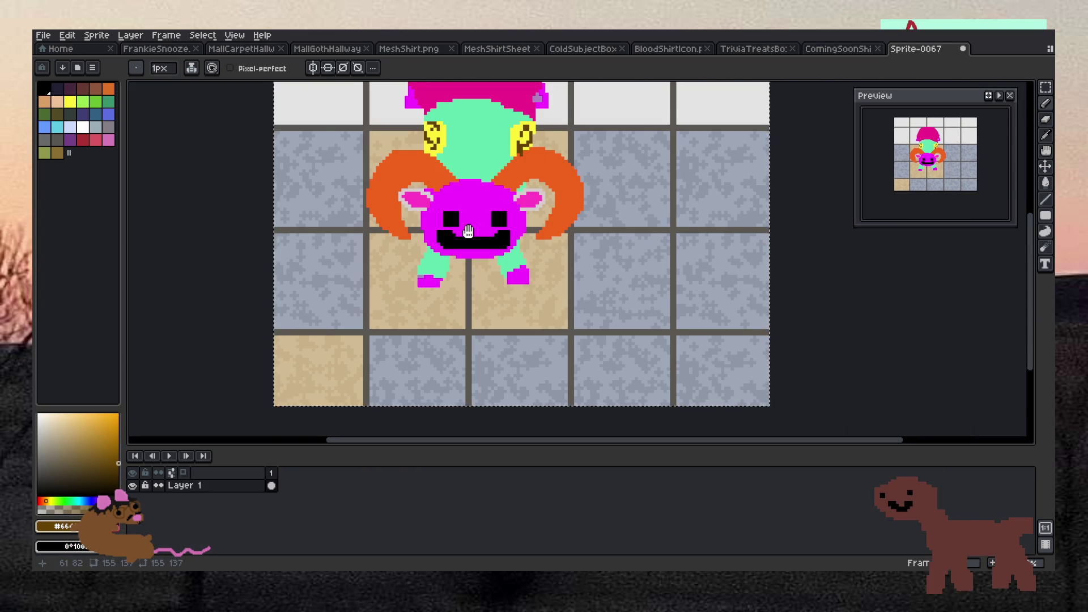
{"action": "left_click_drag", "start_coordinate": [469, 232], "coordinate": [542, 288]}
{"action": "scroll", "coordinate": [555, 209], "scroll_direction": "down", "scroll_amount": 1}
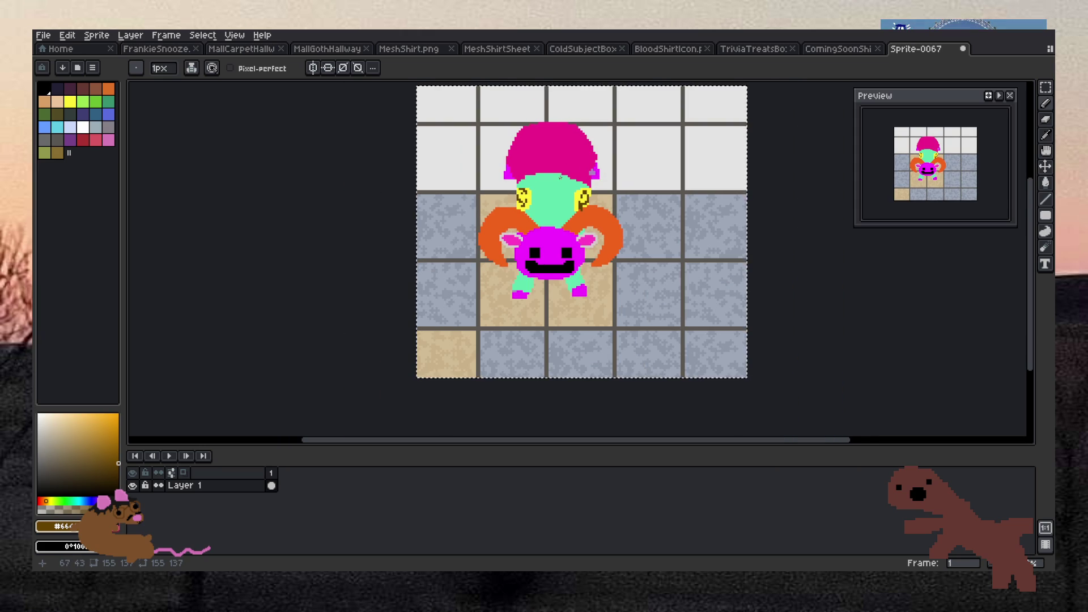
{"action": "scroll", "coordinate": [560, 176], "scroll_direction": "up", "scroll_amount": 1}
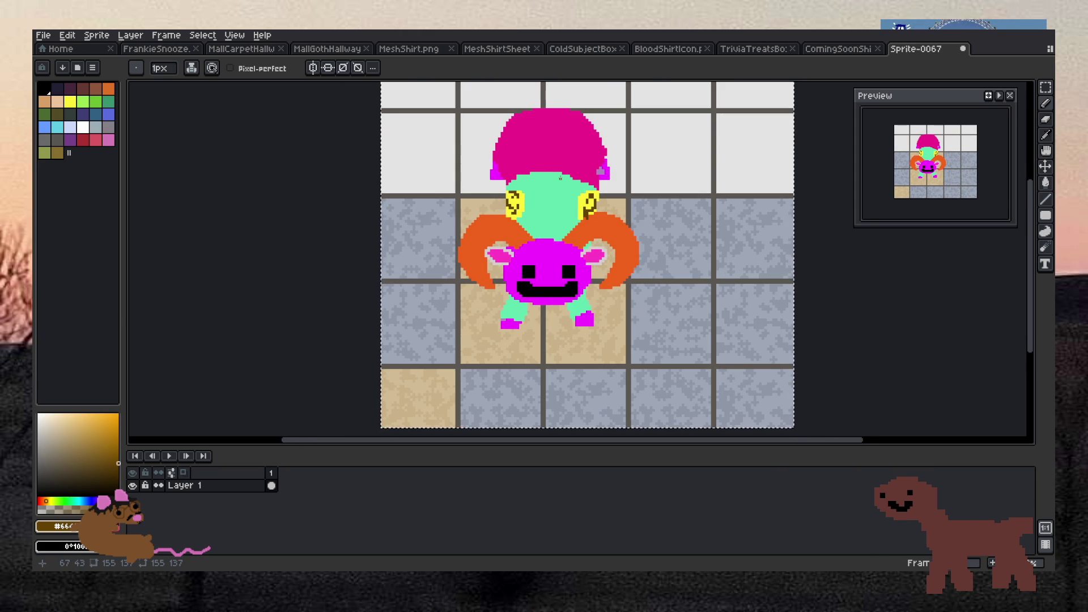
- Undo the yellow and brown marks, and the stray dark pixel on the face sprite
{"action": "key", "text": "ctrl+z"}
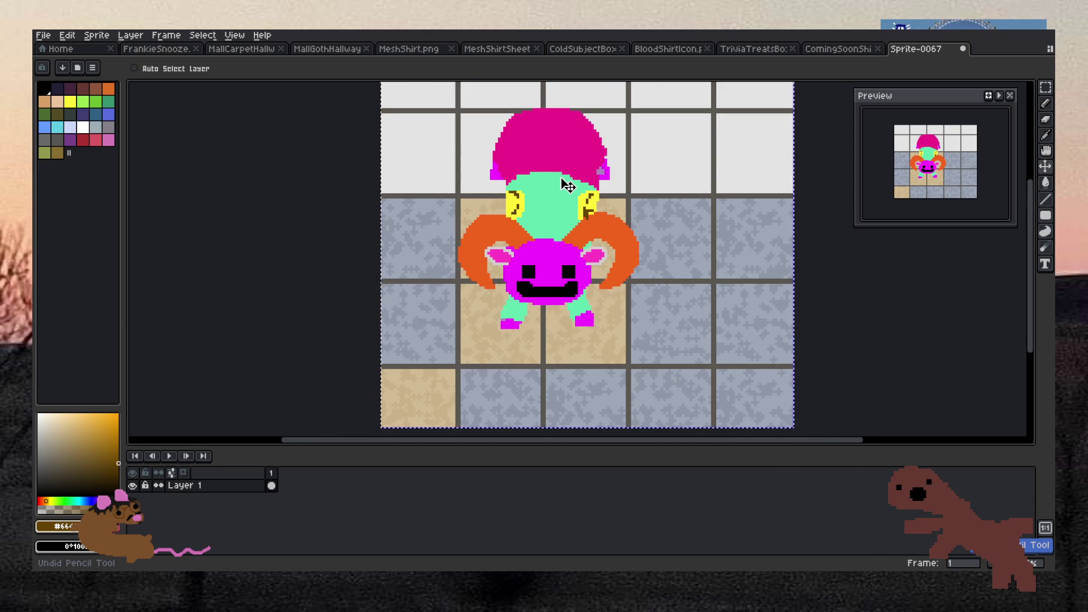
{"action": "key", "text": "ctrl+z"}
{"action": "key", "text": "ctrl+z"}
{"action": "key", "text": "ctrl+z"}
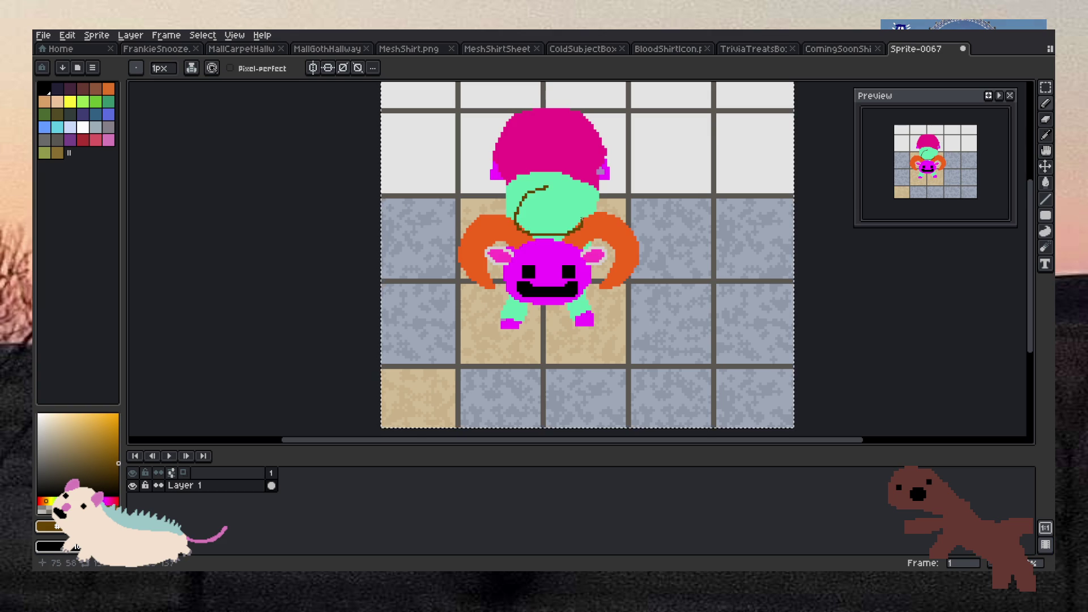
{"action": "left_click", "coordinate": [839, 49]}
{"action": "key", "text": "ctrl+z"}
{"action": "key", "text": "ctrl+z"}
- Fill a curved body area with the face's yellow, try recolouring it dark red, then undo
{"action": "key", "text": "i"}
{"action": "left_click", "coordinate": [517, 187]}
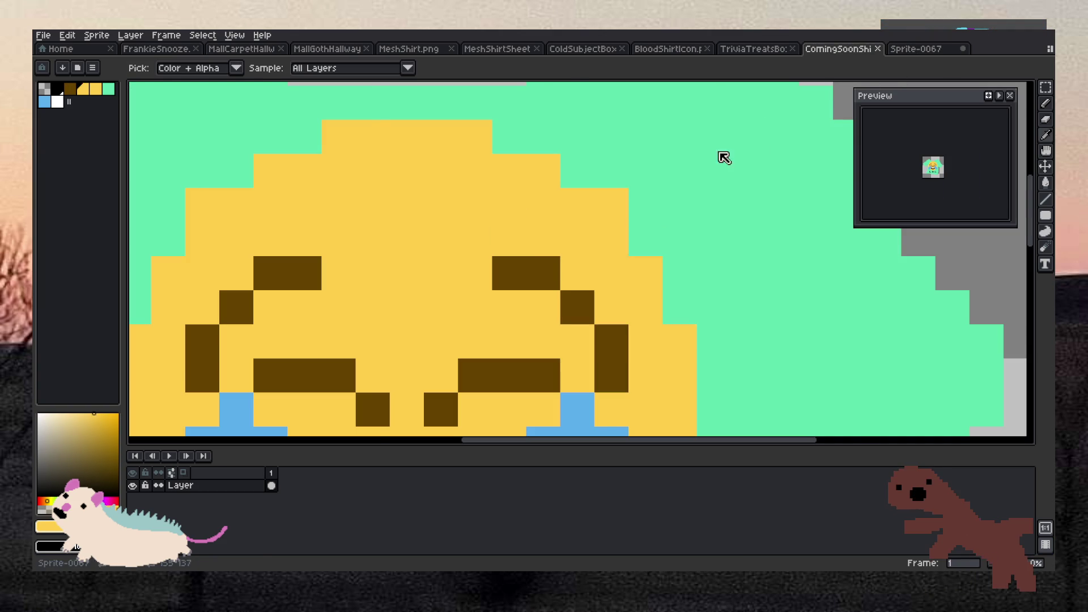
{"action": "key", "text": "ctrl+Tab"}
{"action": "key", "text": "b"}
{"action": "left_click_drag", "start_coordinate": [545, 187], "coordinate": [531, 226]}
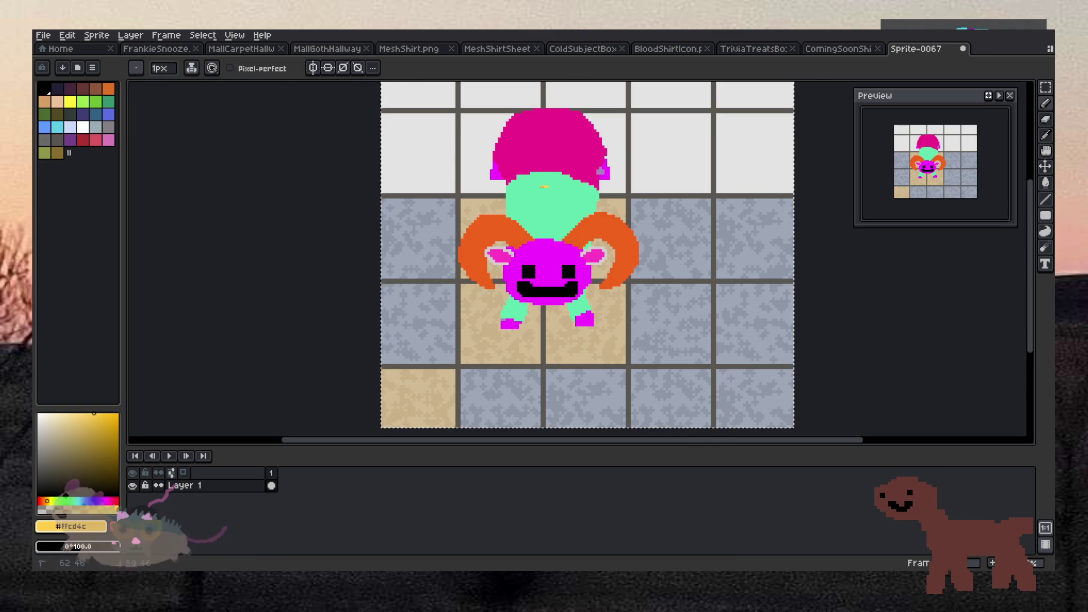
{"action": "key", "text": "g"}
{"action": "left_click", "coordinate": [574, 211]}
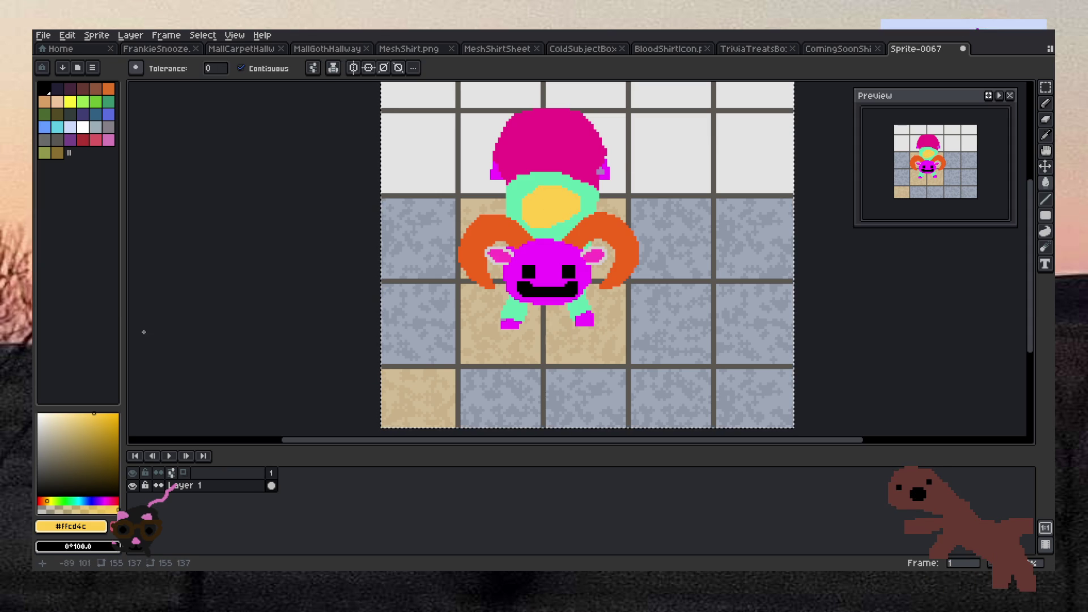
{"action": "left_click", "coordinate": [84, 140]}
{"action": "left_click", "coordinate": [537, 202]}
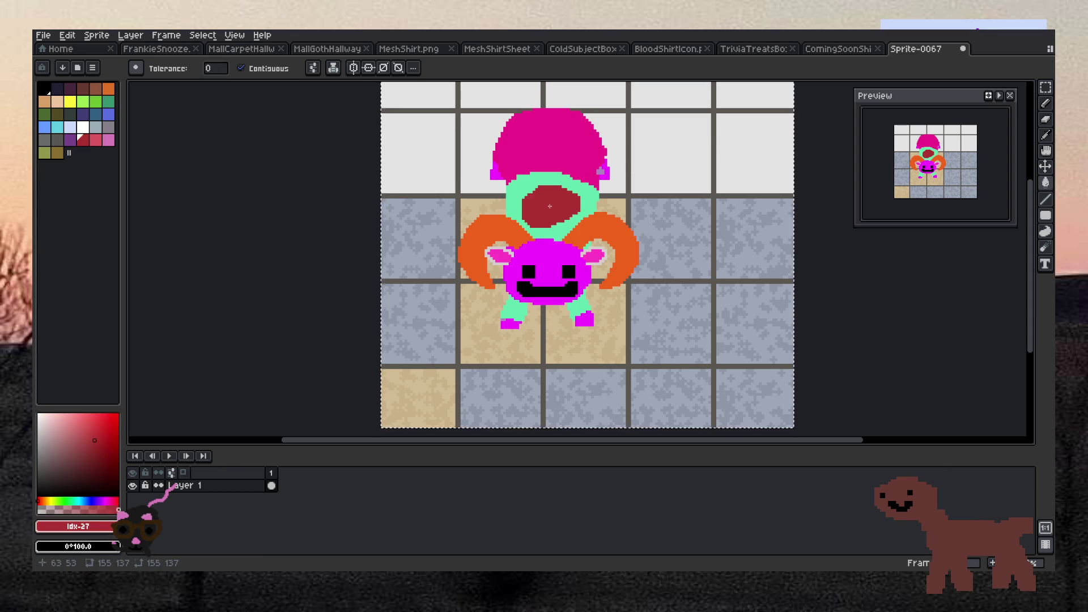
{"action": "key", "text": "ctrl+z"}
- Draw a small smile below the eyes, undo the yellow face fill, and close the mockup
{"action": "key", "text": "b"}
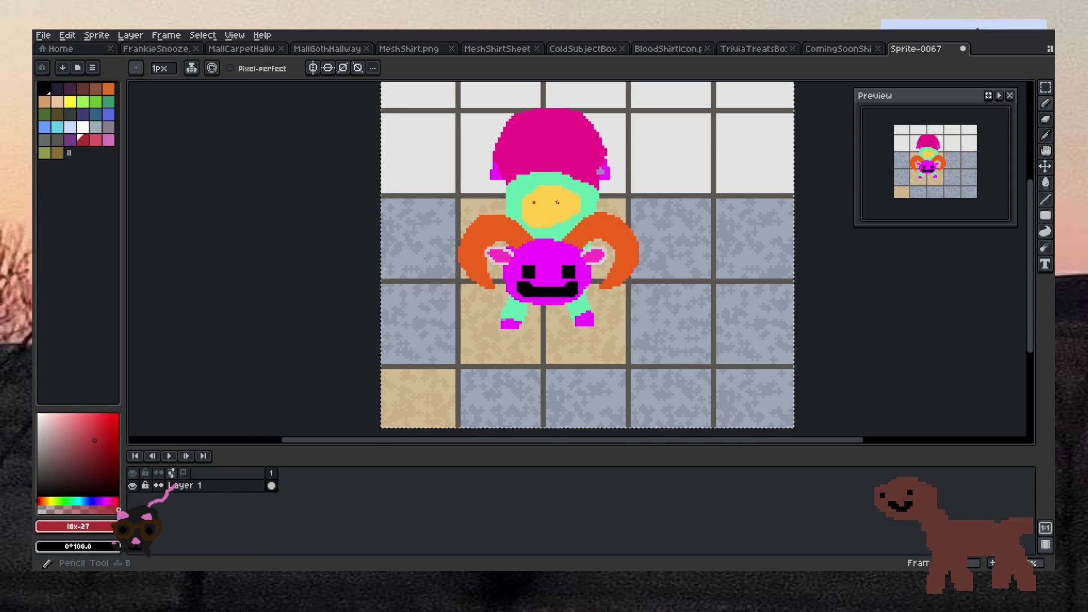
{"action": "left_click_drag", "start_coordinate": [539, 210], "coordinate": [557, 212]}
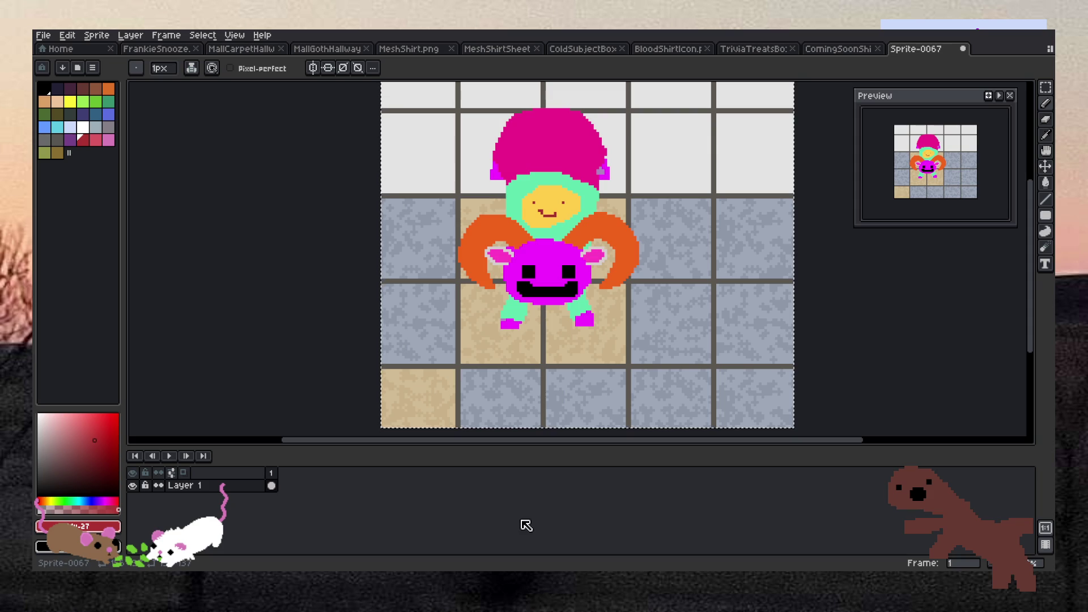
{"action": "key", "text": "ctrl+z"}
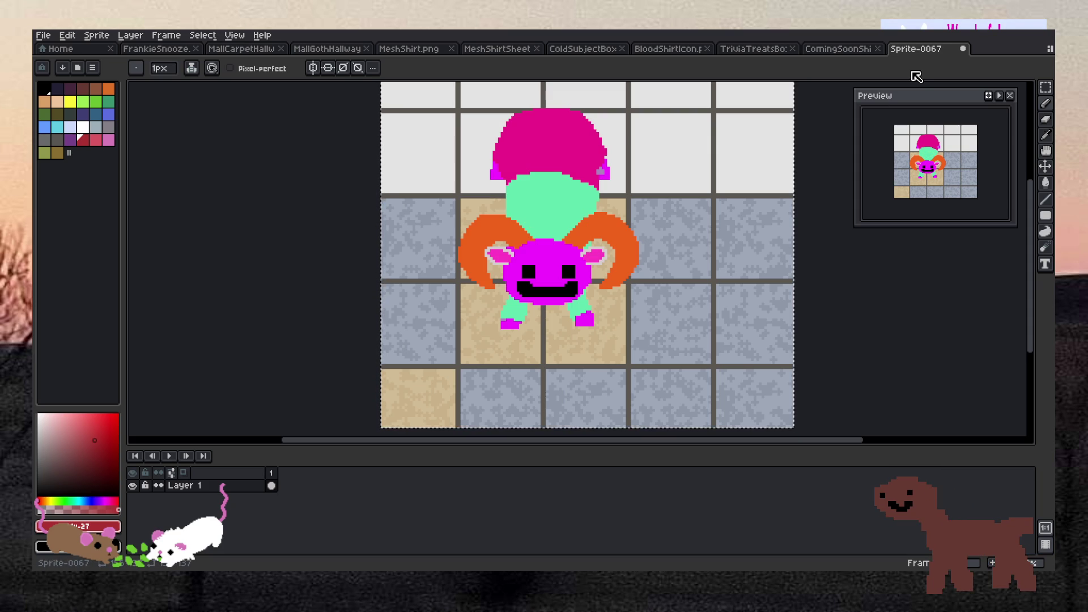
{"action": "left_click", "coordinate": [957, 50]}
- Discard Sprite-0067 without saving, close the T-shirt icon, and walk left in the running game
{"action": "left_click", "coordinate": [564, 329]}
{"action": "scroll", "coordinate": [570, 265], "scroll_direction": "down", "scroll_amount": 8}
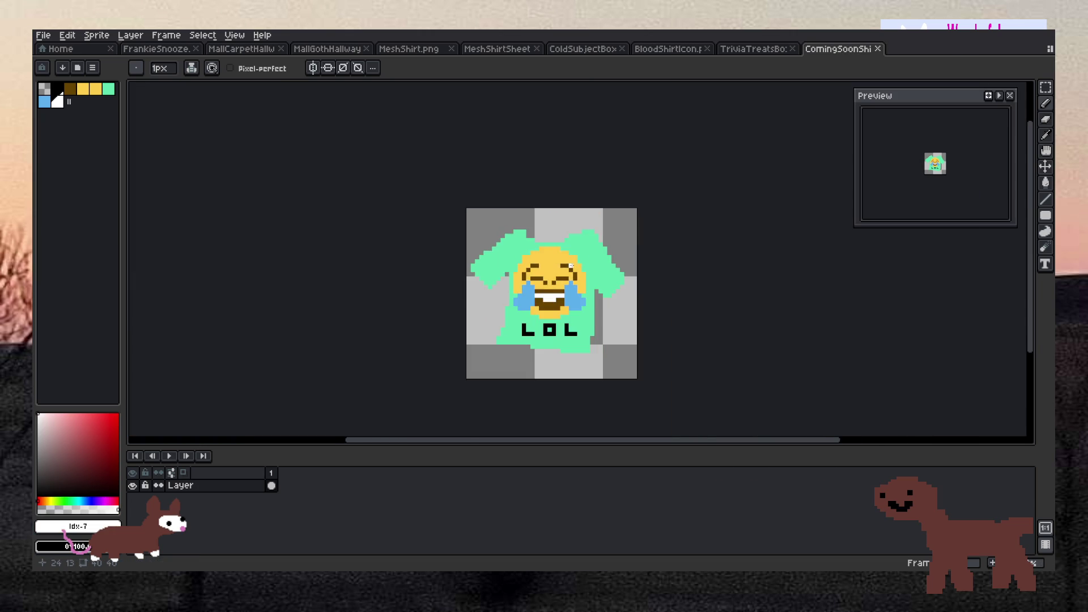
{"action": "scroll", "coordinate": [565, 278], "scroll_direction": "up", "scroll_amount": 4}
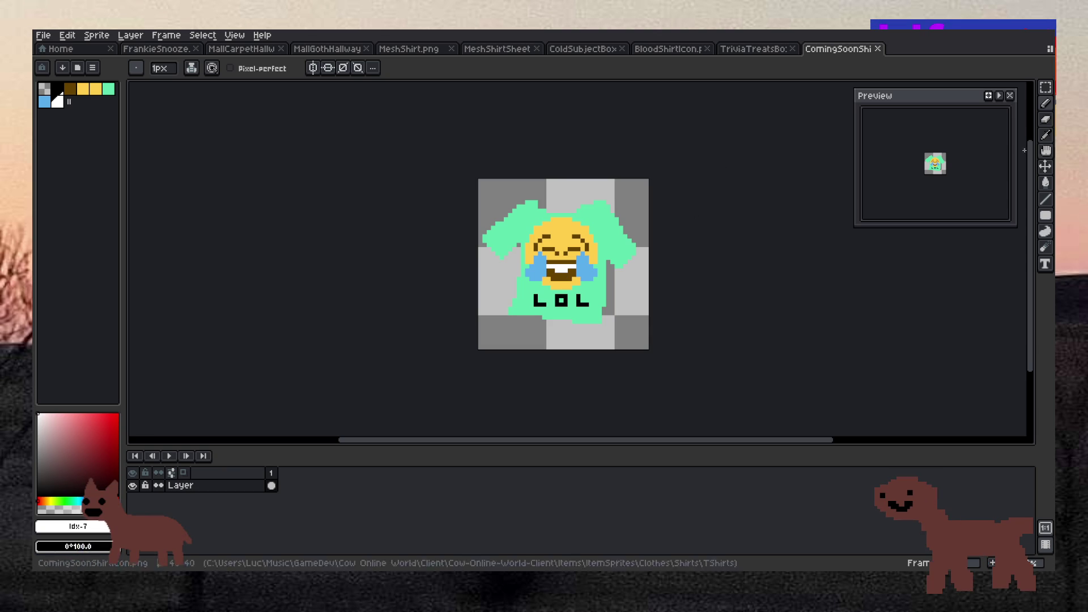
{"action": "left_click", "coordinate": [878, 50]}
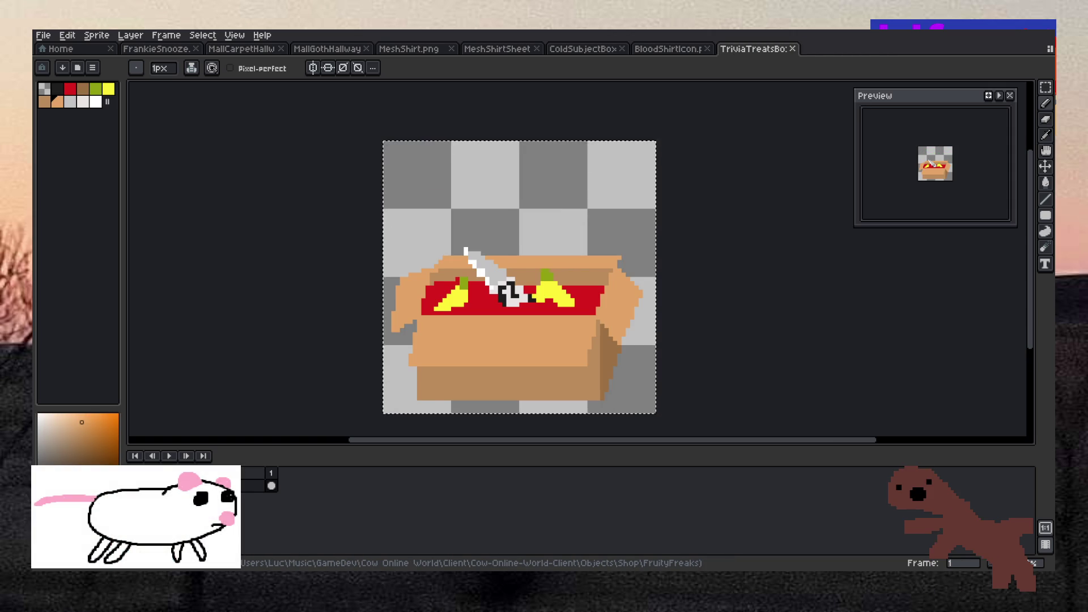
{"action": "key", "text": "alt+Tab"}
{"action": "left_click", "coordinate": [474, 285]}
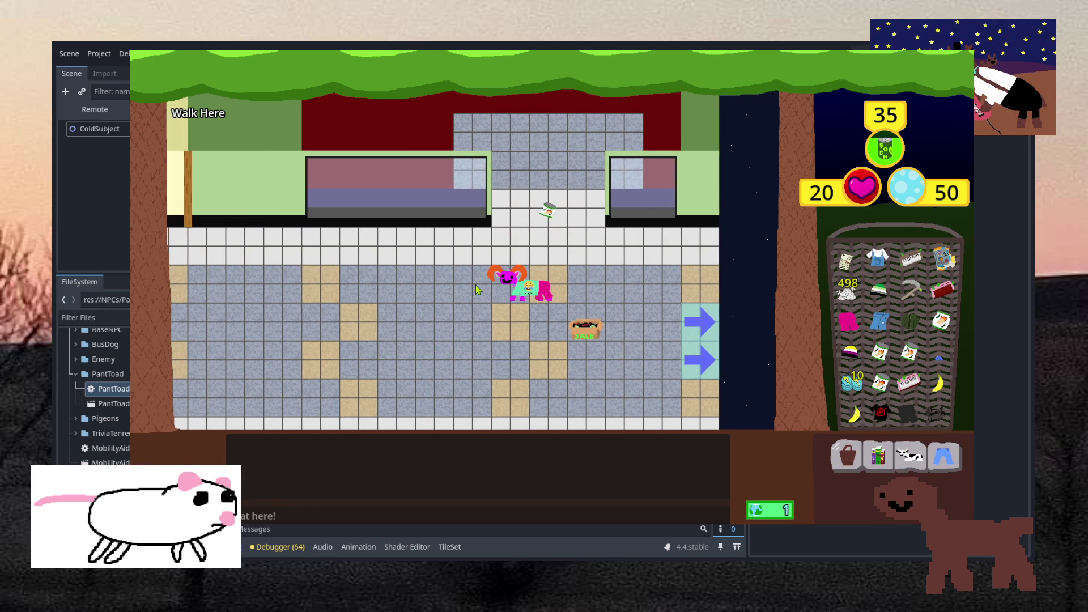
- Walk to the Cold Subject shop, open and close it, then quit the game with Alt+F4
{"action": "left_click", "coordinate": [525, 307]}
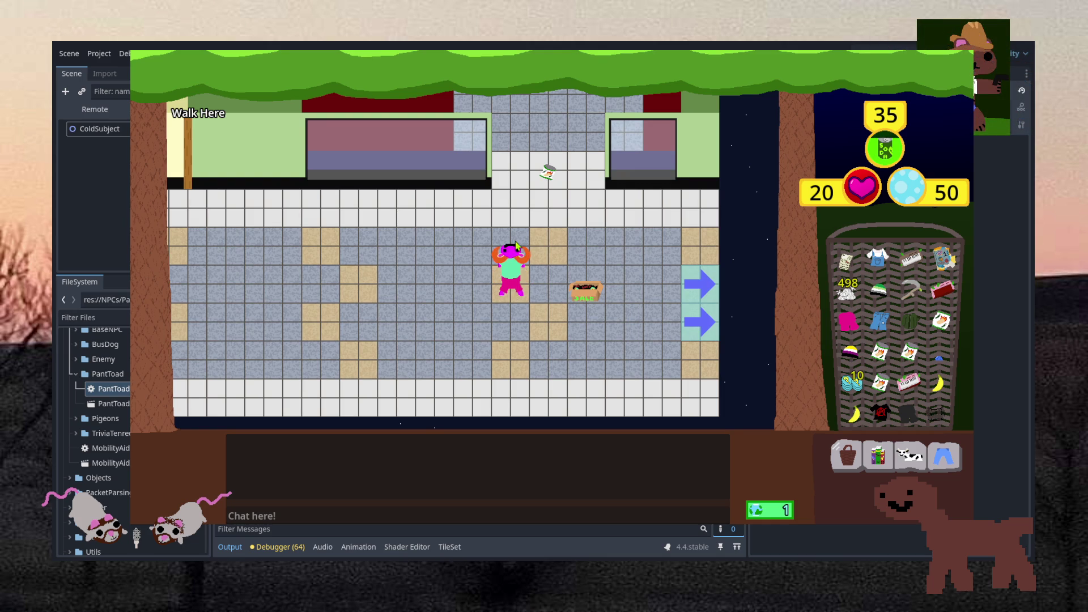
{"action": "left_click", "coordinate": [554, 245]}
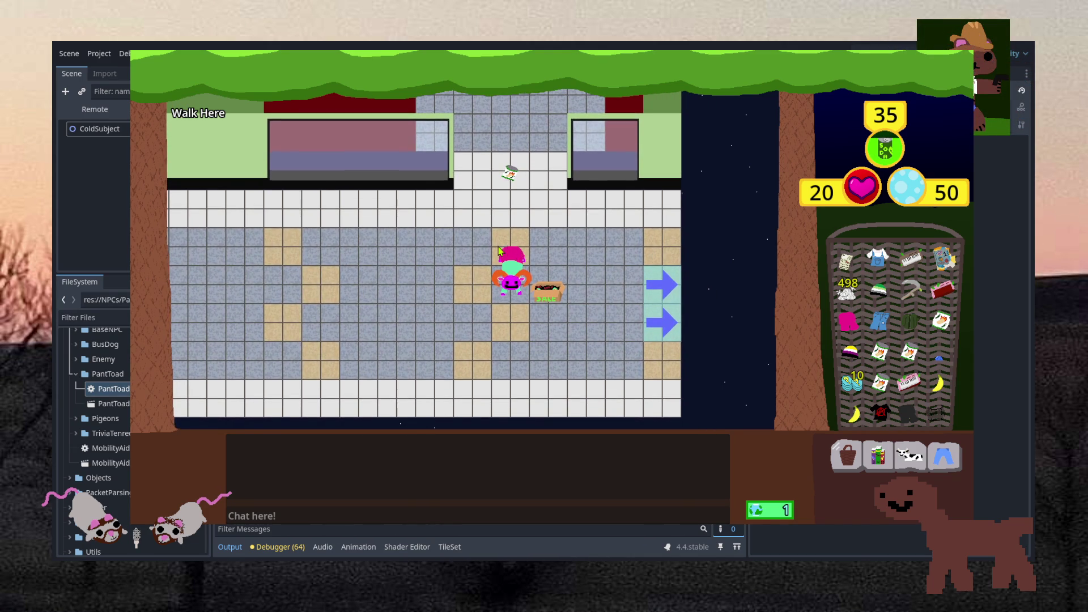
{"action": "left_click", "coordinate": [525, 249]}
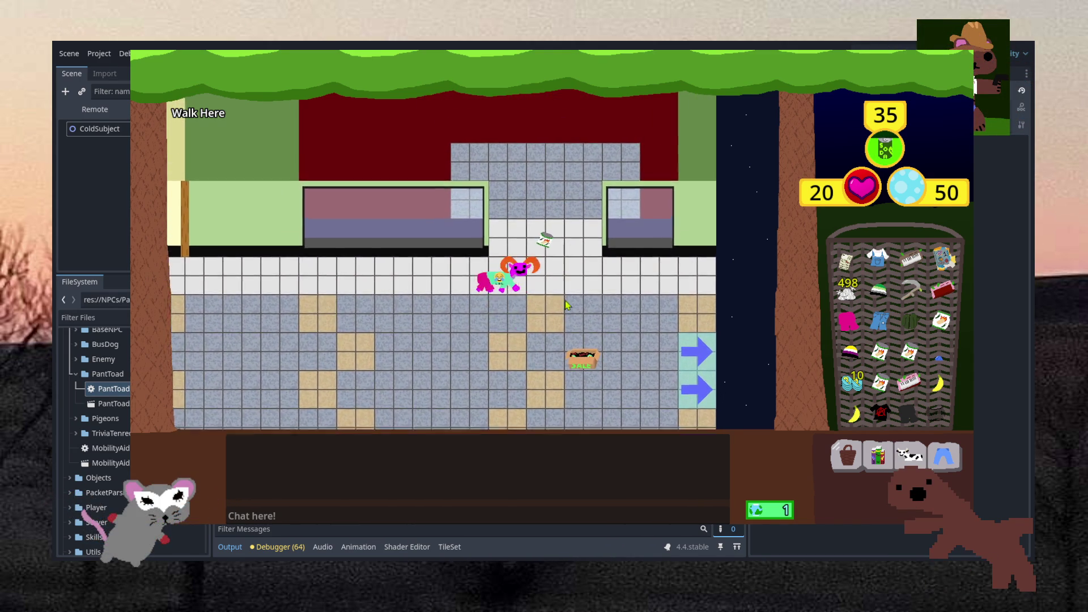
{"action": "left_click", "coordinate": [511, 227]}
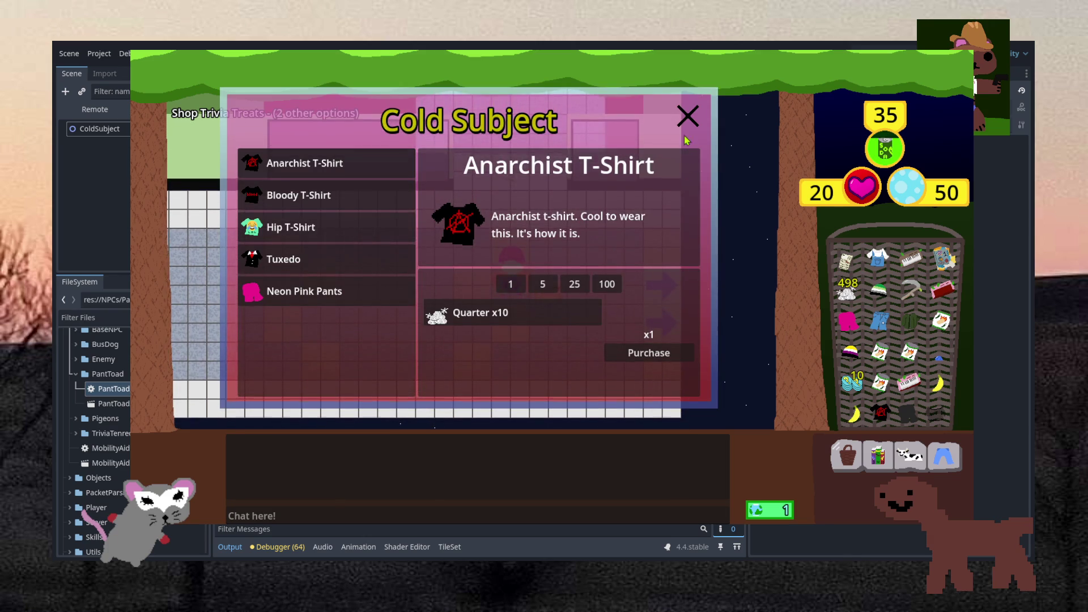
{"action": "left_click", "coordinate": [686, 117]}
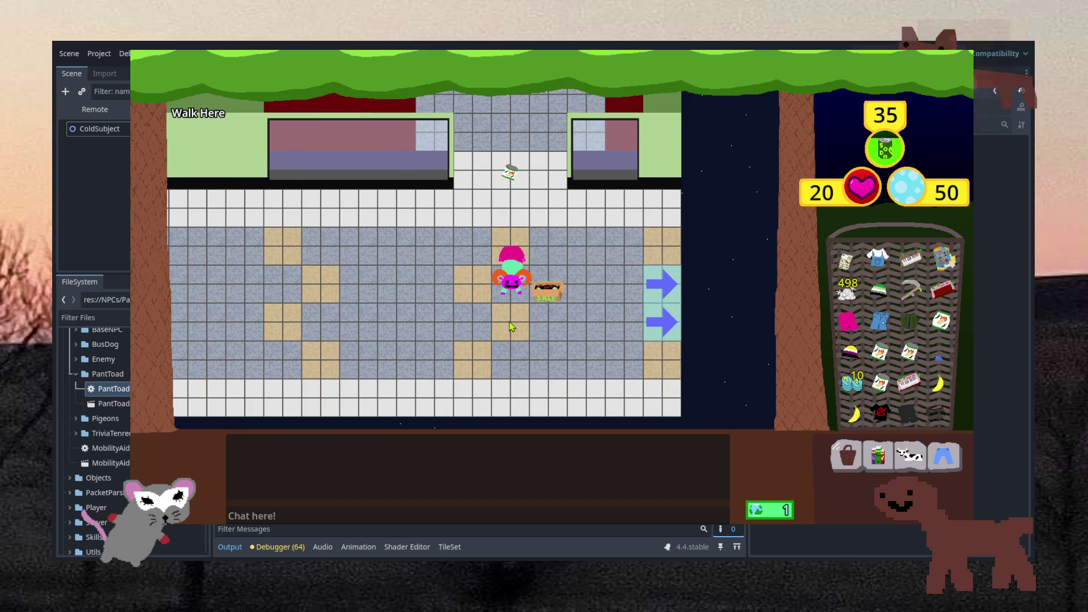
{"action": "left_click", "coordinate": [510, 321]}
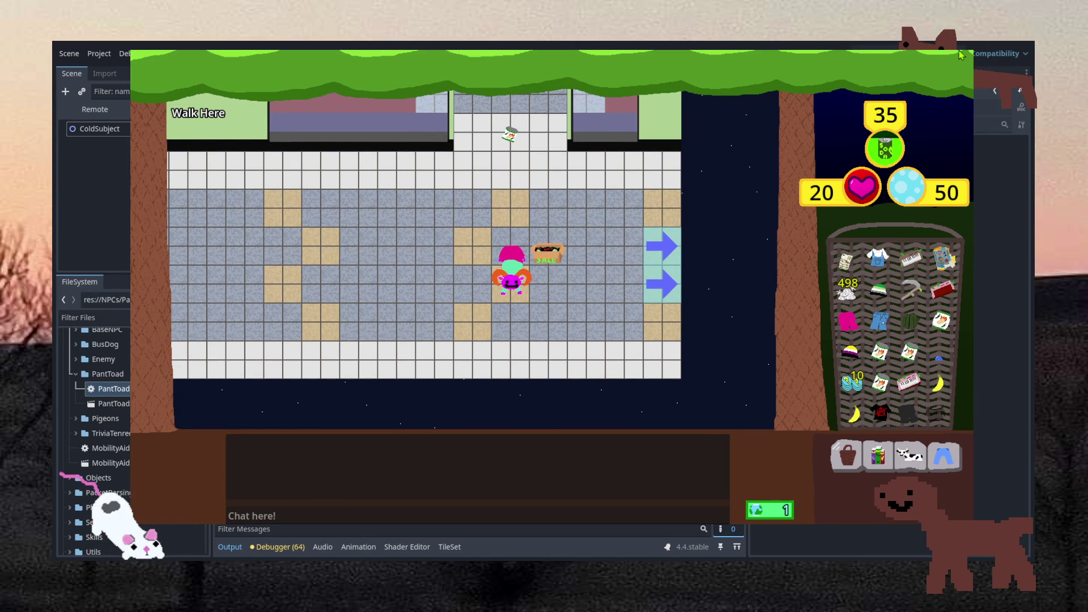
{"action": "key", "text": "alt+F4"}
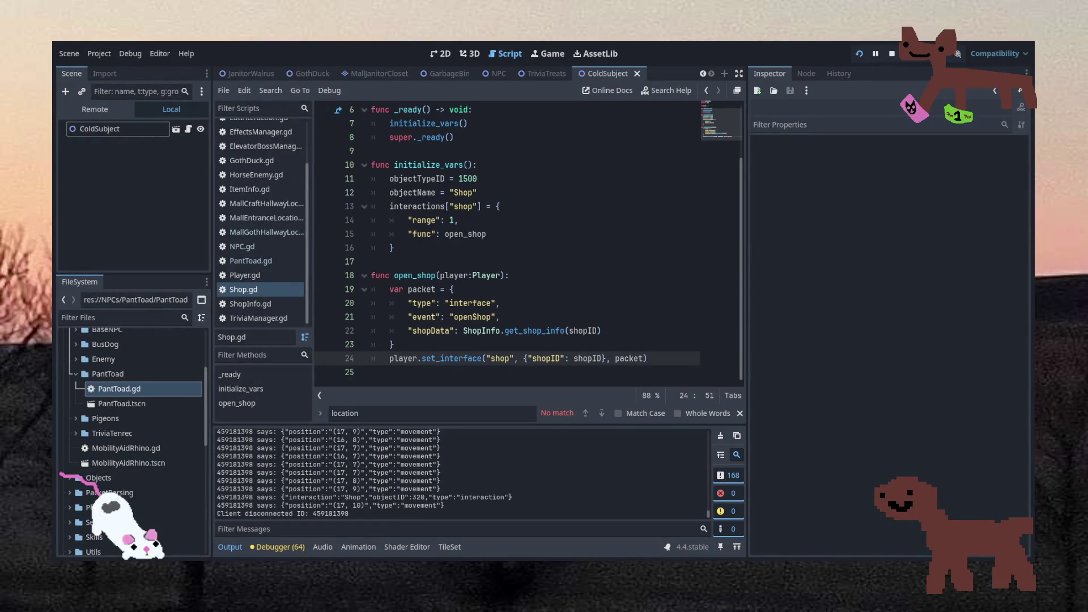
- Return to the script editor and open the MallEntranceLocation script
{"action": "left_click", "coordinate": [441, 53]}
{"action": "left_click", "coordinate": [496, 56]}
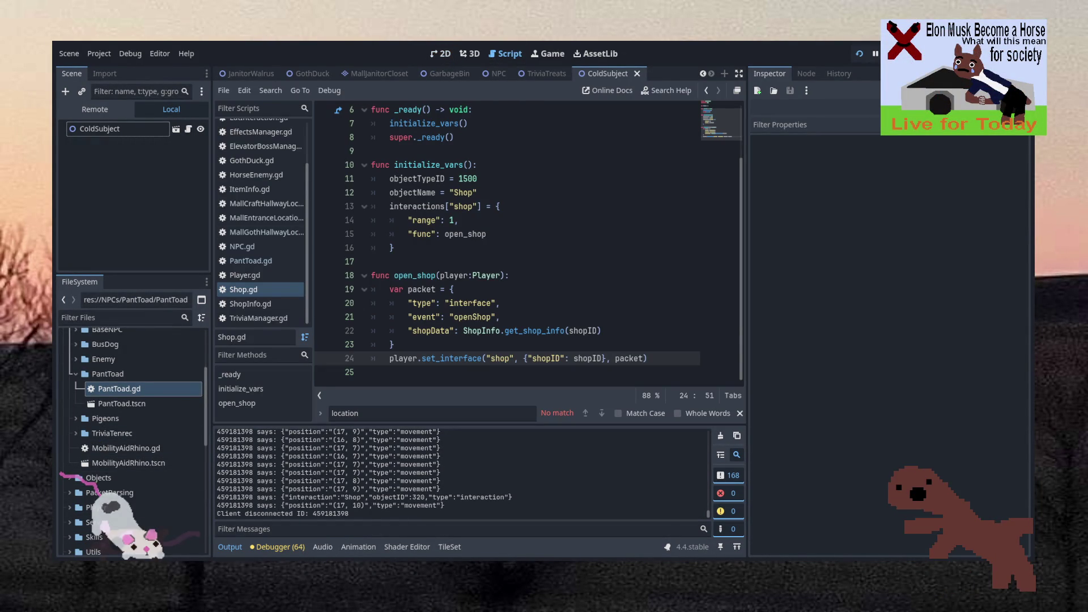
{"action": "scroll", "coordinate": [136, 434], "scroll_direction": "up", "scroll_amount": 4}
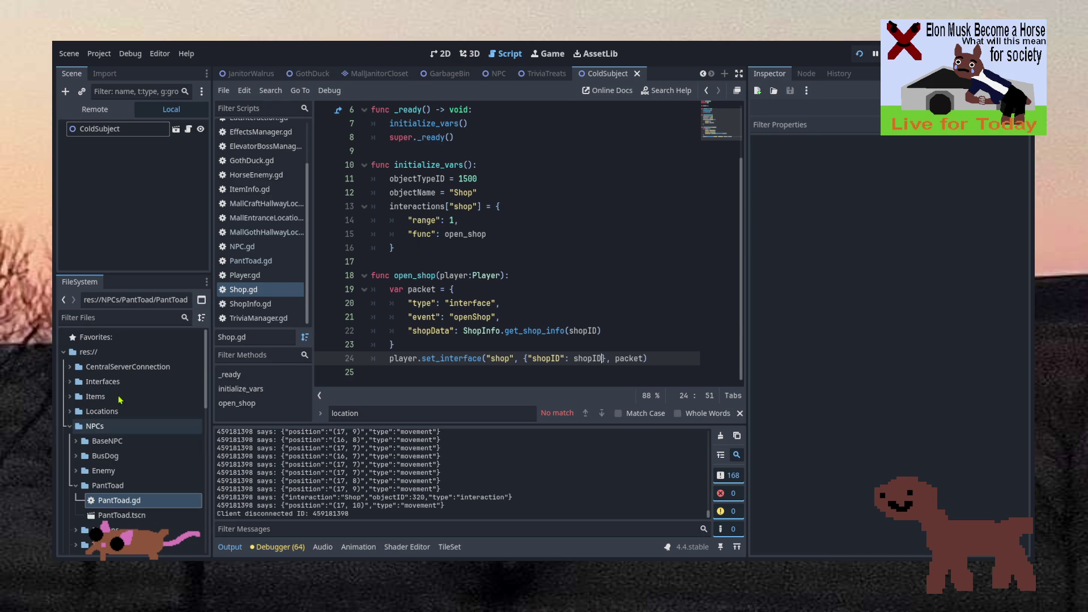
{"action": "scroll", "coordinate": [697, 76], "scroll_direction": "up", "scroll_amount": 3}
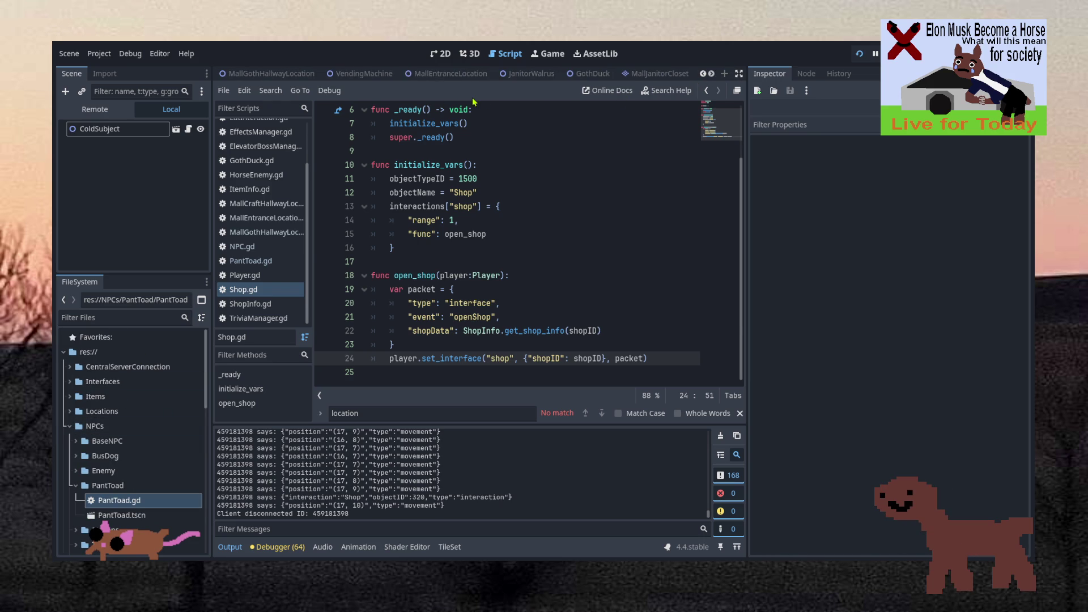
{"action": "left_click", "coordinate": [470, 74]}
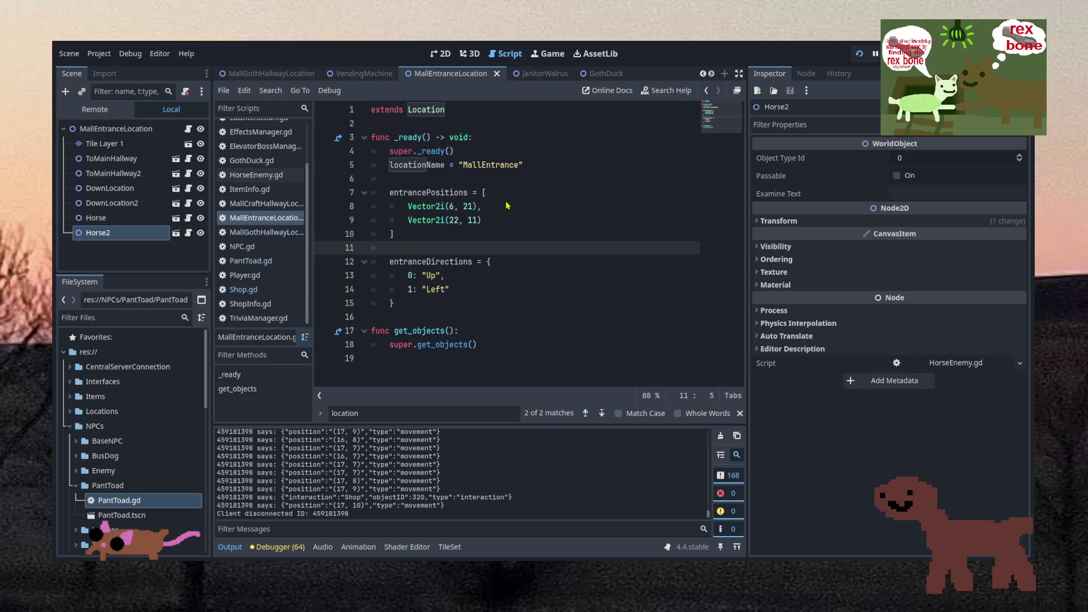
- Expand Locations > Mall in the FileSystem dock and open the MallGothHallwayLocation scene
{"action": "left_click", "coordinate": [70, 426]}
{"action": "left_click", "coordinate": [69, 411]}
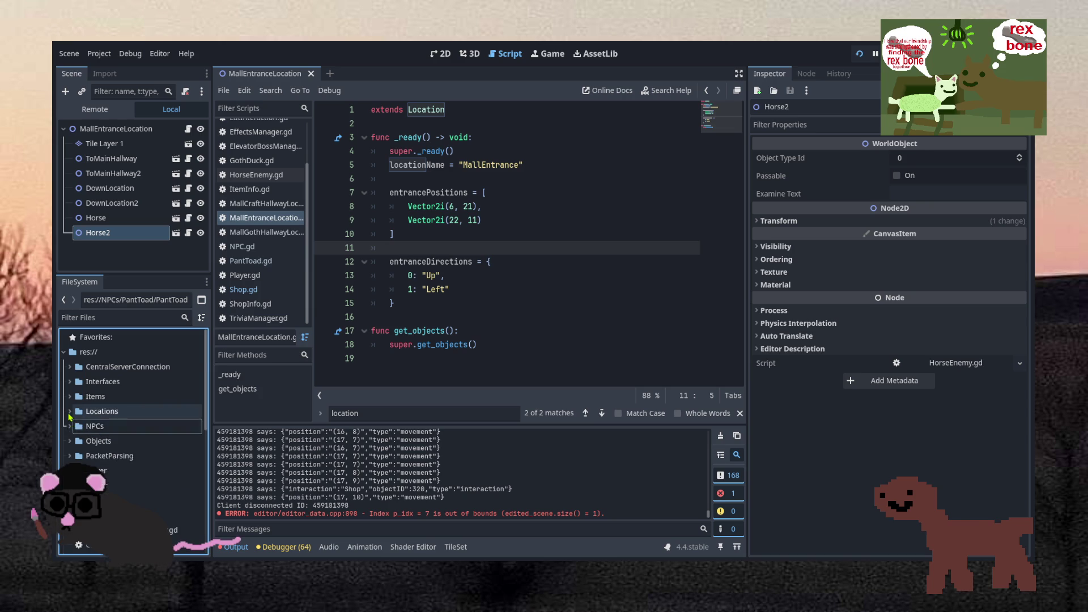
{"action": "scroll", "coordinate": [69, 417], "scroll_direction": "down", "scroll_amount": 3}
{"action": "left_click", "coordinate": [75, 448]}
{"action": "scroll", "coordinate": [142, 434], "scroll_direction": "down", "scroll_amount": 6}
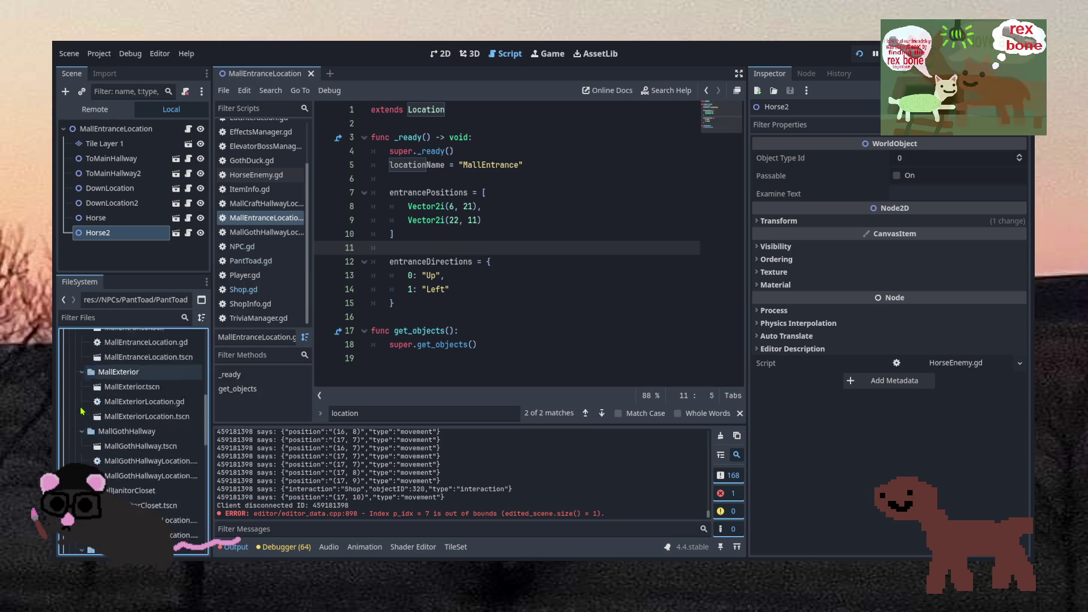
{"action": "double_click", "coordinate": [148, 447]}
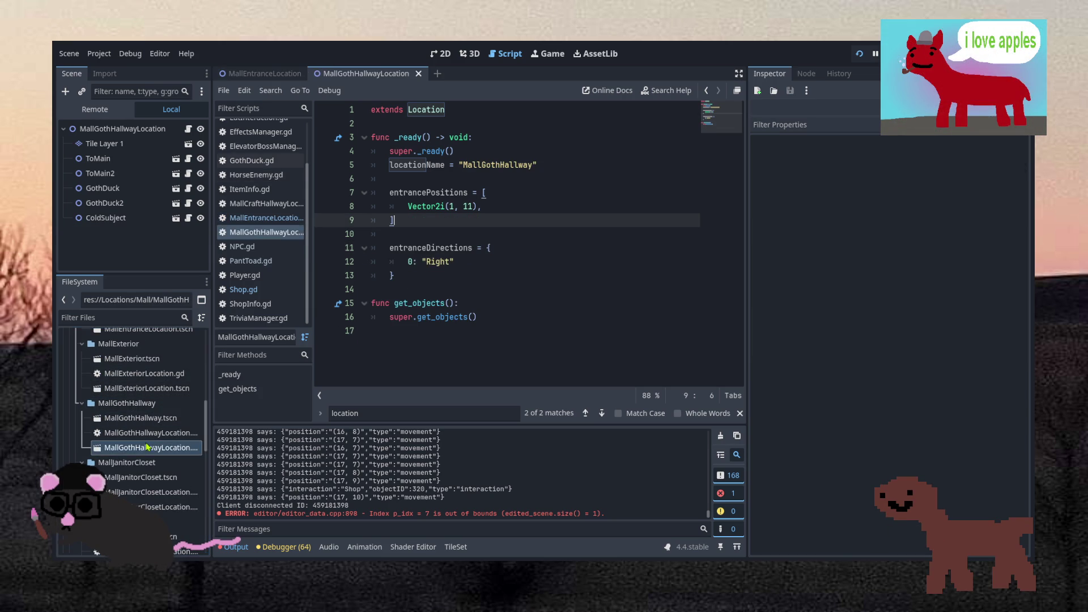
- Open the MallCraftHallwayLocation scene and view its tile map in the 2D workspace
{"action": "scroll", "coordinate": [146, 451], "scroll_direction": "down", "scroll_amount": 3}
{"action": "scroll", "coordinate": [90, 405], "scroll_direction": "up", "scroll_amount": 3}
{"action": "scroll", "coordinate": [89, 402], "scroll_direction": "up", "scroll_amount": 3}
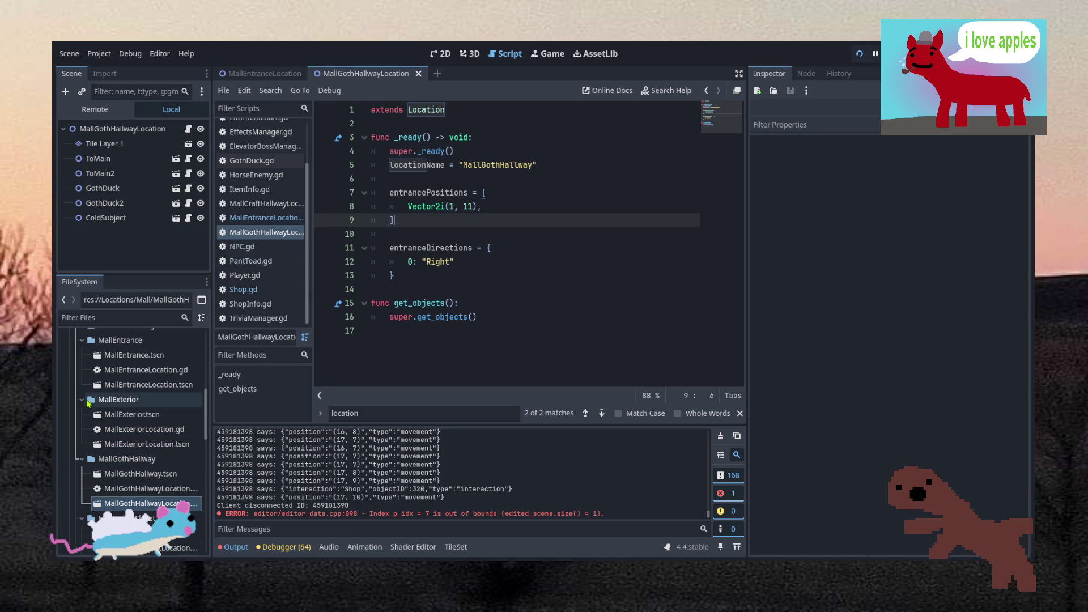
{"action": "scroll", "coordinate": [87, 405], "scroll_direction": "up", "scroll_amount": 3}
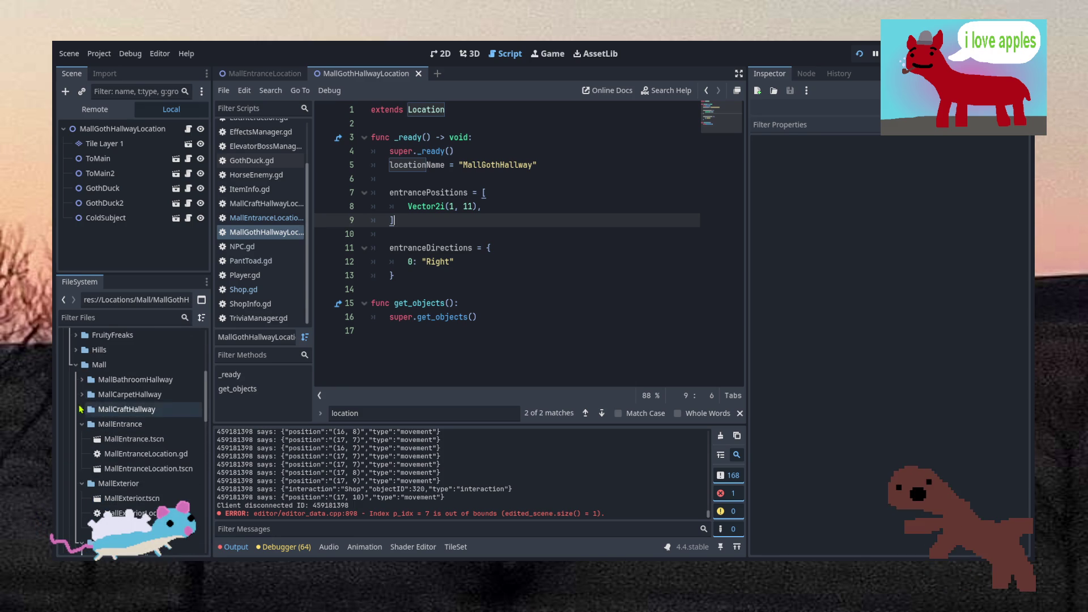
{"action": "left_click", "coordinate": [82, 409]}
{"action": "double_click", "coordinate": [145, 454]}
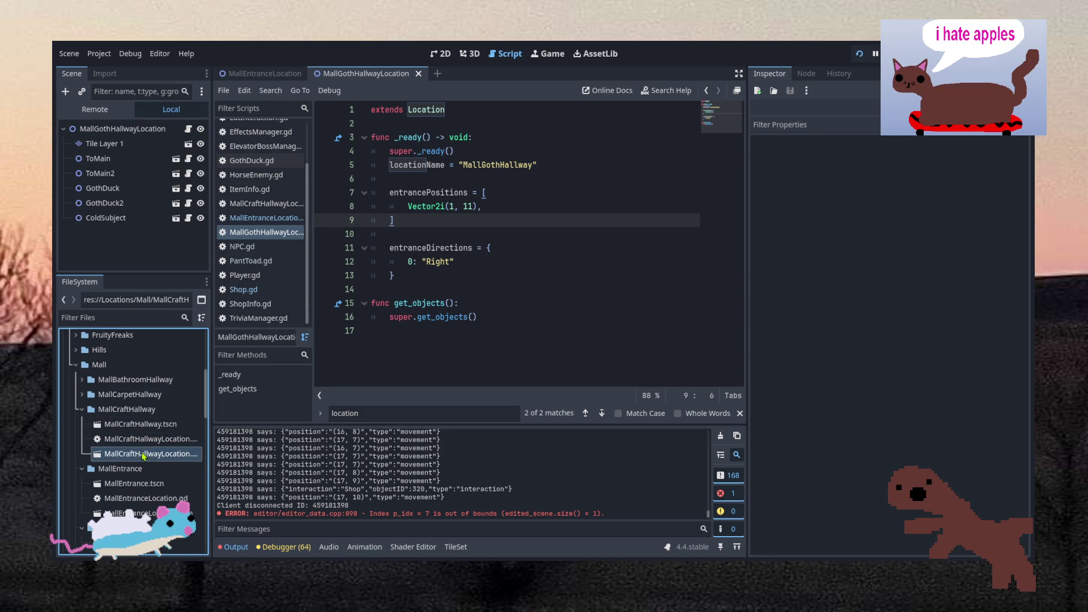
{"action": "left_click", "coordinate": [440, 53]}
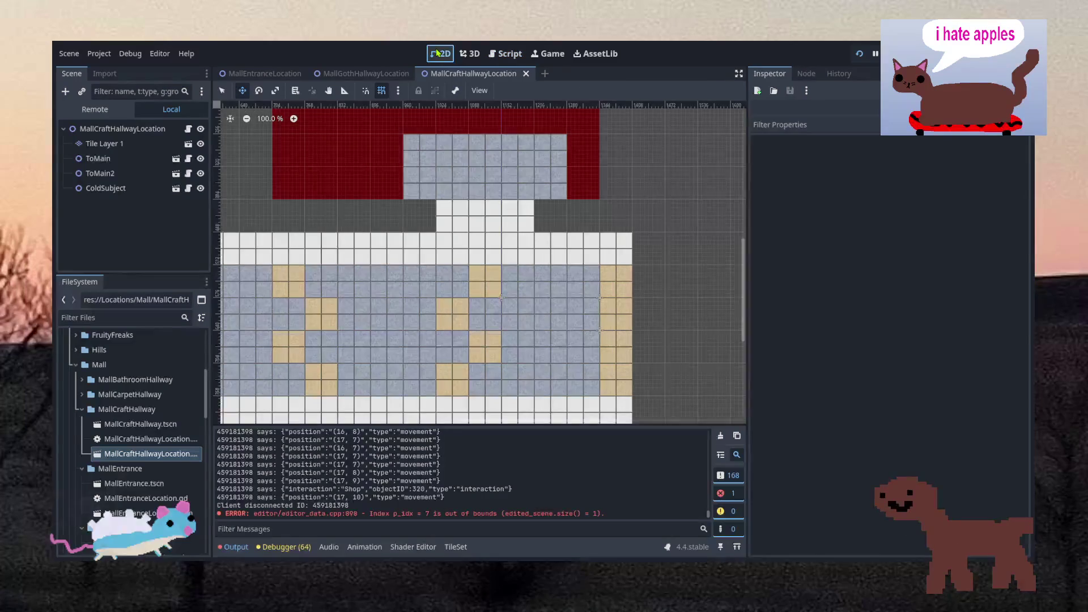
- Delete the ColdSubject shop node from the craft hallway scene
{"action": "left_click", "coordinate": [113, 189]}
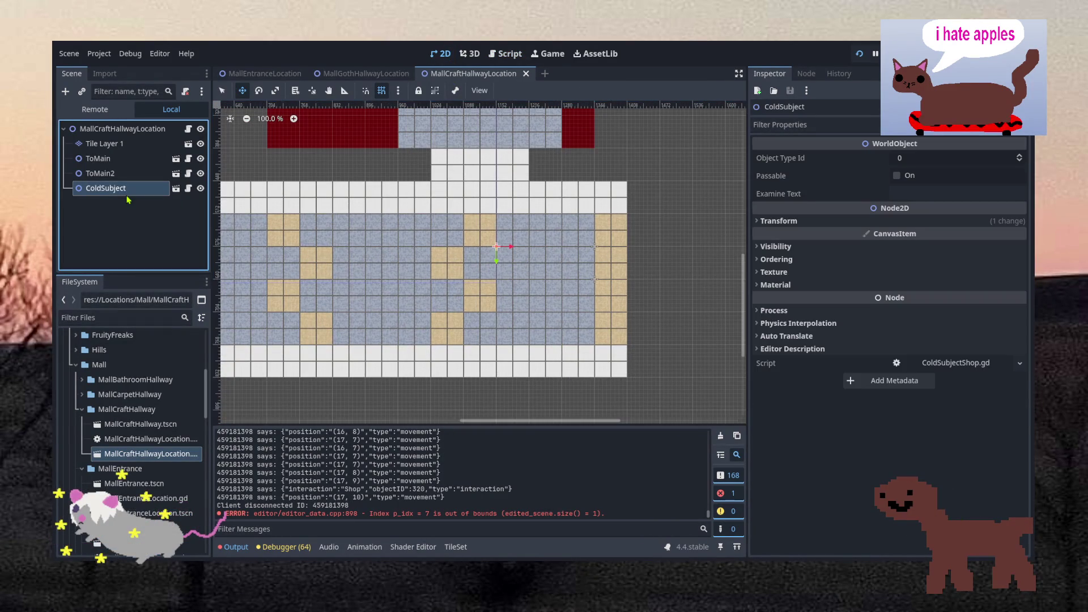
{"action": "left_click", "coordinate": [100, 155]}
{"action": "left_click", "coordinate": [122, 170]}
{"action": "key", "text": "Delete"}
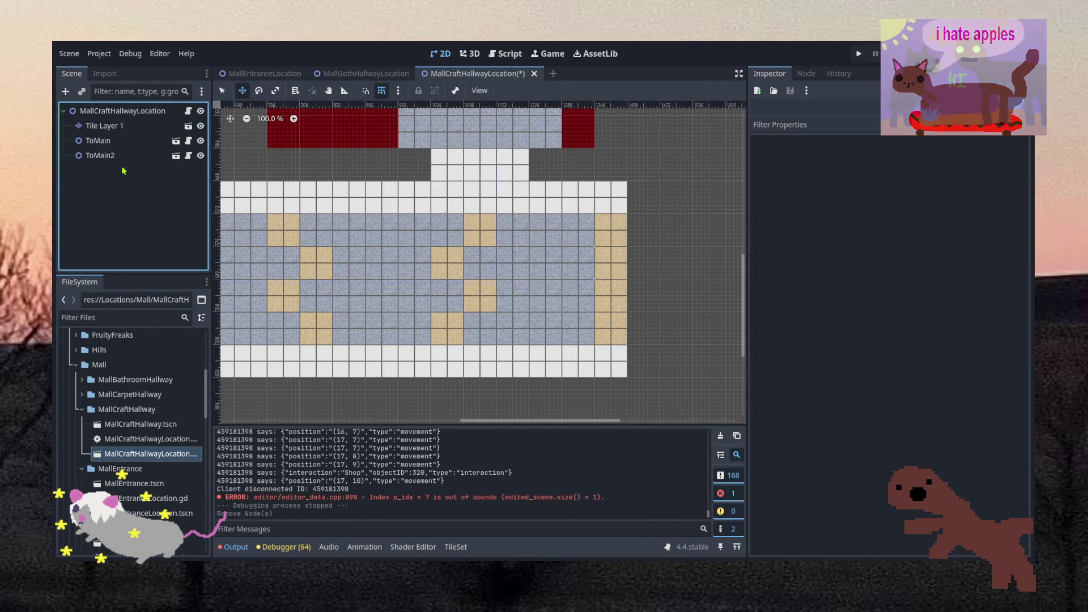
- In the goth hallway, duplicate ColdSubject twice, placing one copy at (768, 0), and save
{"action": "left_click", "coordinate": [346, 73]}
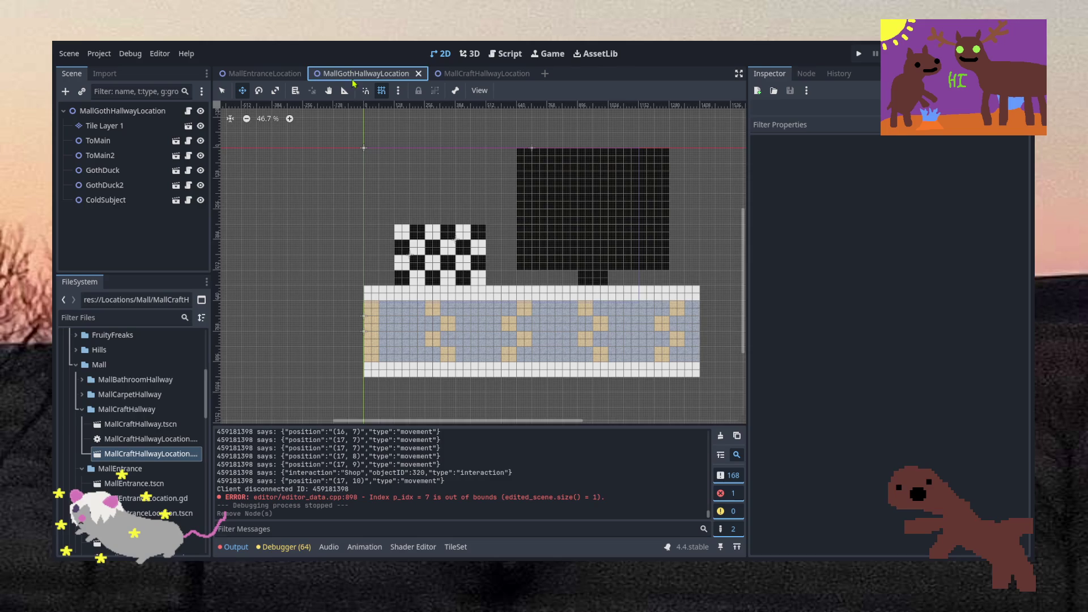
{"action": "left_click", "coordinate": [106, 200]}
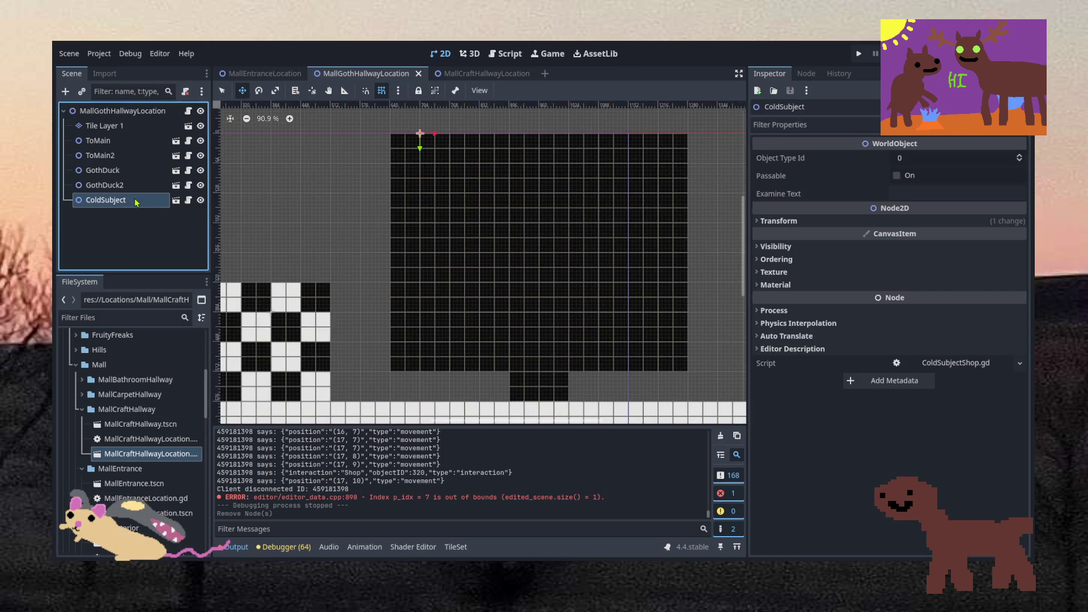
{"action": "scroll", "coordinate": [456, 157], "scroll_direction": "up", "scroll_amount": 4}
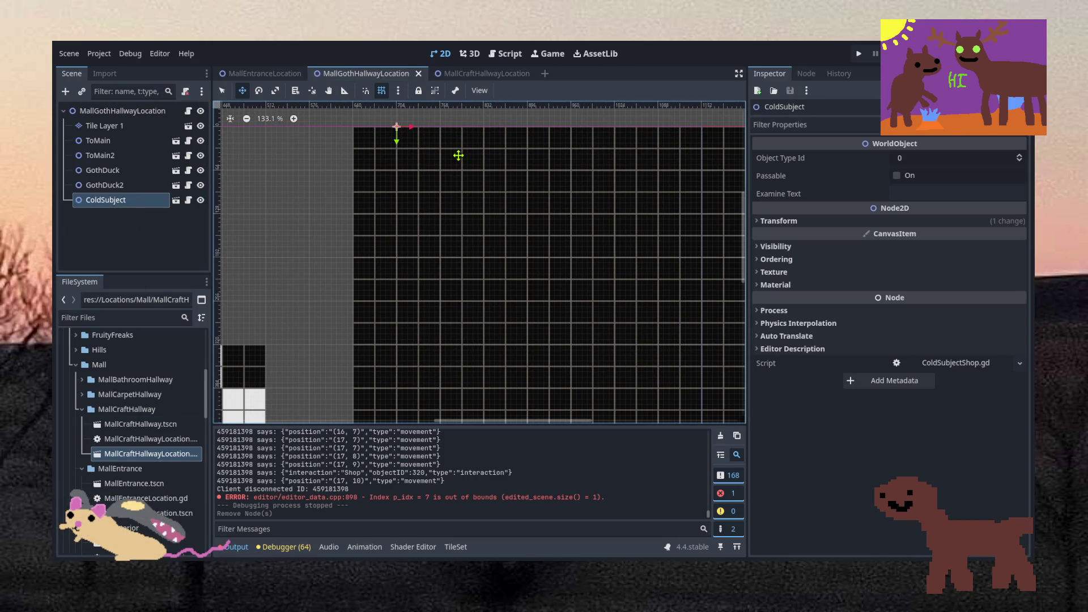
{"action": "key", "text": "ctrl+d"}
{"action": "mouse_move", "coordinate": [444, 187]}
{"action": "left_mouse_down"}
{"action": "mouse_move", "coordinate": [490, 189]}
{"action": "mouse_move", "coordinate": [417, 217]}
{"action": "left_mouse_up"}
{"action": "key", "text": "ctrl+d"}
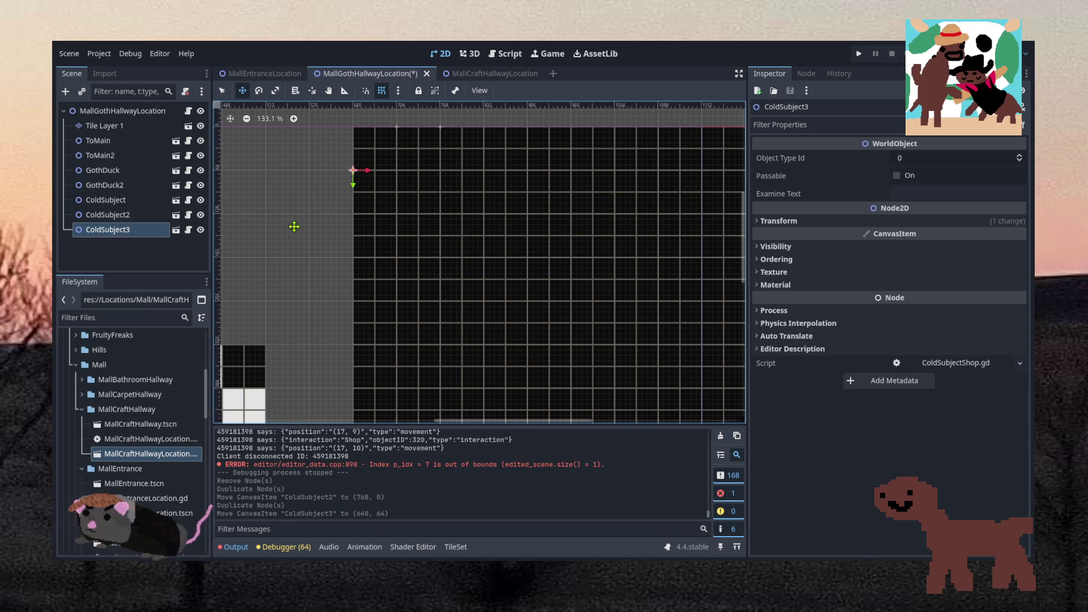
{"action": "scroll", "coordinate": [294, 204], "scroll_direction": "down", "scroll_amount": 2}
{"action": "scroll", "coordinate": [293, 203], "scroll_direction": "down", "scroll_amount": 1}
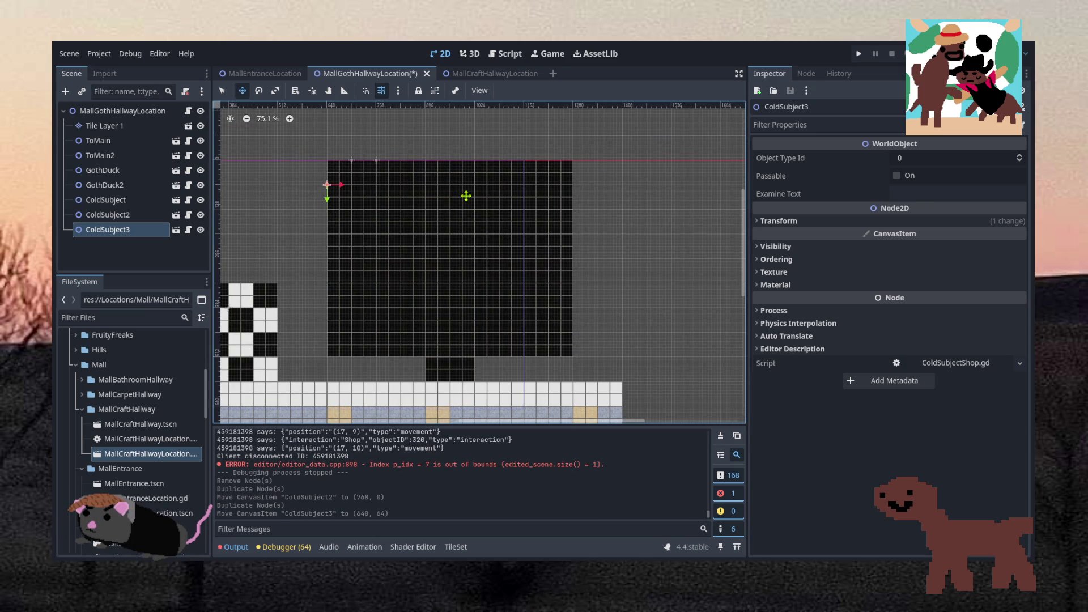
{"action": "key", "text": "ctrl+s"}
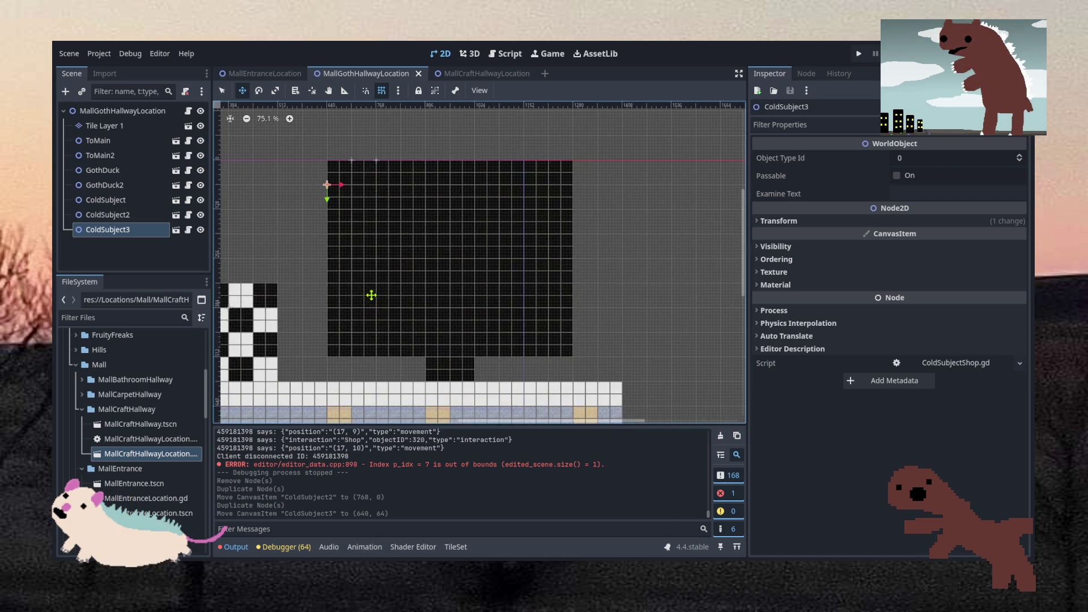
- Pan across the goth hallway map and switch to the MallCraftHallwayLocation scene
{"action": "left_click_drag", "start_coordinate": [388, 312], "coordinate": [416, 304]}
{"action": "scroll", "coordinate": [416, 305], "scroll_direction": "down", "scroll_amount": 5}
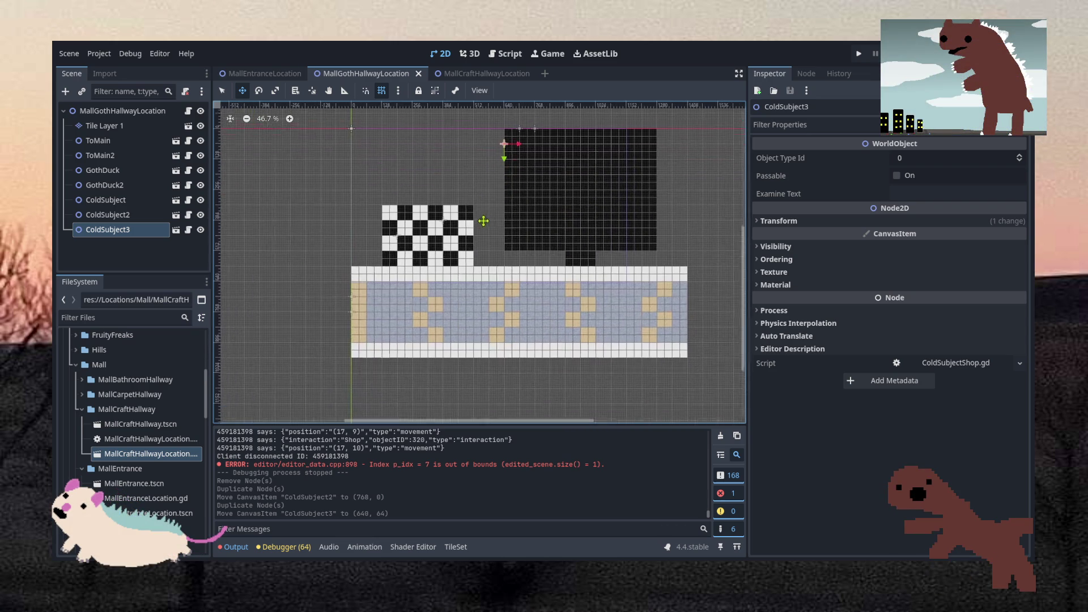
{"action": "left_click", "coordinate": [465, 75]}
- Collapse the Mall and Locations folders in FileSystem and expand Objects > BasketWeaving
{"action": "scroll", "coordinate": [450, 175], "scroll_direction": "up", "scroll_amount": 4}
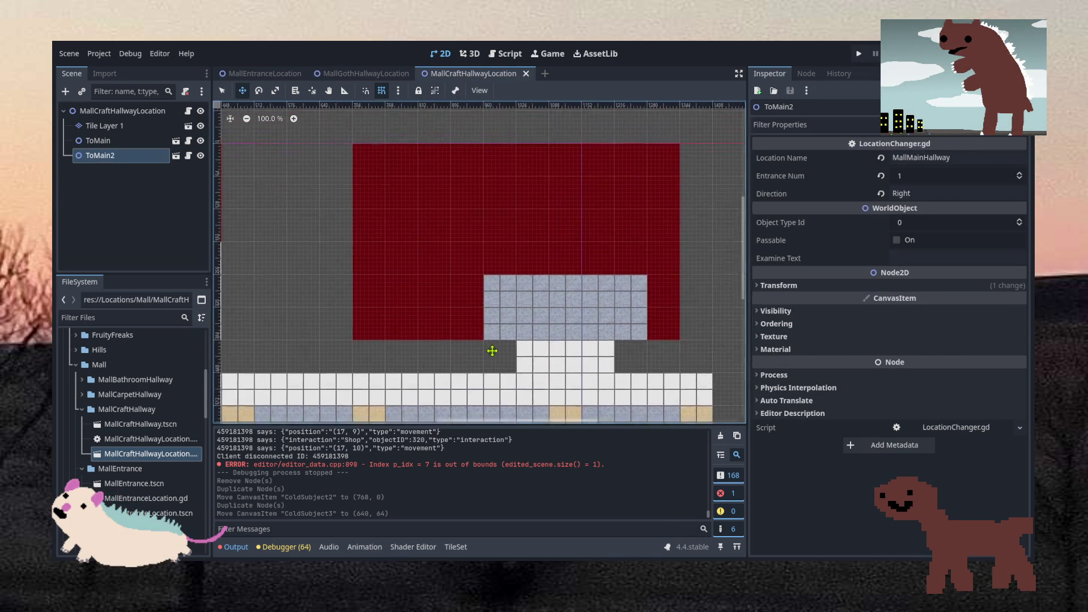
{"action": "scroll", "coordinate": [475, 243], "scroll_direction": "up", "scroll_amount": 2}
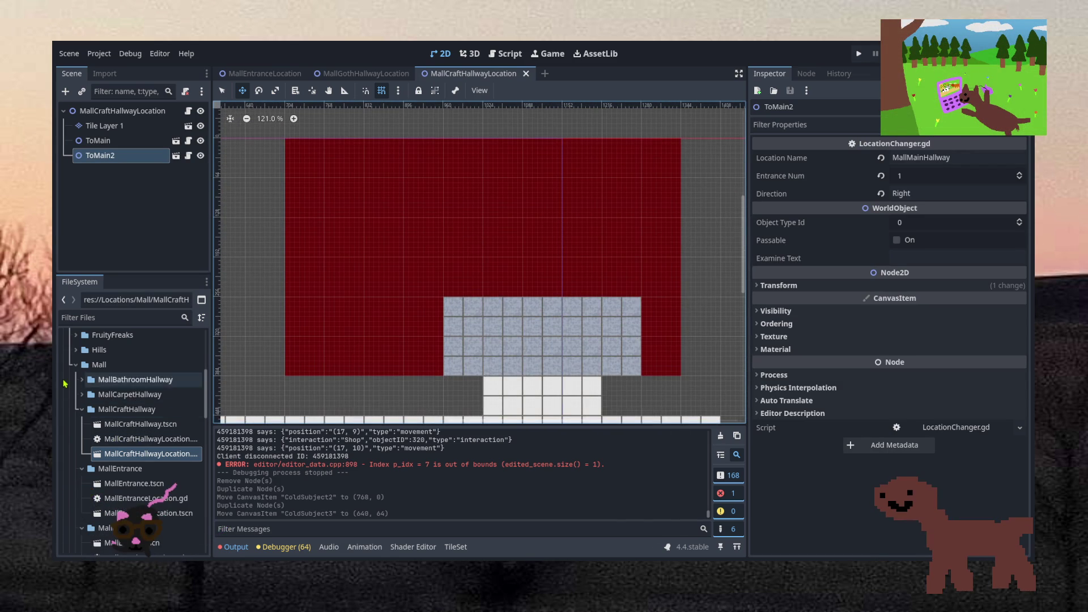
{"action": "left_click", "coordinate": [73, 369]}
{"action": "scroll", "coordinate": [74, 371], "scroll_direction": "up", "scroll_amount": 5}
{"action": "left_click", "coordinate": [70, 412]}
{"action": "left_click", "coordinate": [69, 441]}
{"action": "scroll", "coordinate": [114, 442], "scroll_direction": "down", "scroll_amount": 4}
{"action": "left_click", "coordinate": [75, 344]}
- Drag BasketWeavingStation.tscn into the hallway and move it to (768, 64) in the red room
{"action": "left_click", "coordinate": [144, 389]}
{"action": "left_click", "coordinate": [147, 433]}
{"action": "mouse_move", "coordinate": [147, 433]}
{"action": "left_mouse_down"}
{"action": "mouse_move", "coordinate": [292, 217]}
{"action": "mouse_move", "coordinate": [313, 204]}
{"action": "left_mouse_up"}
{"action": "scroll", "coordinate": [311, 190], "scroll_direction": "up", "scroll_amount": 5}
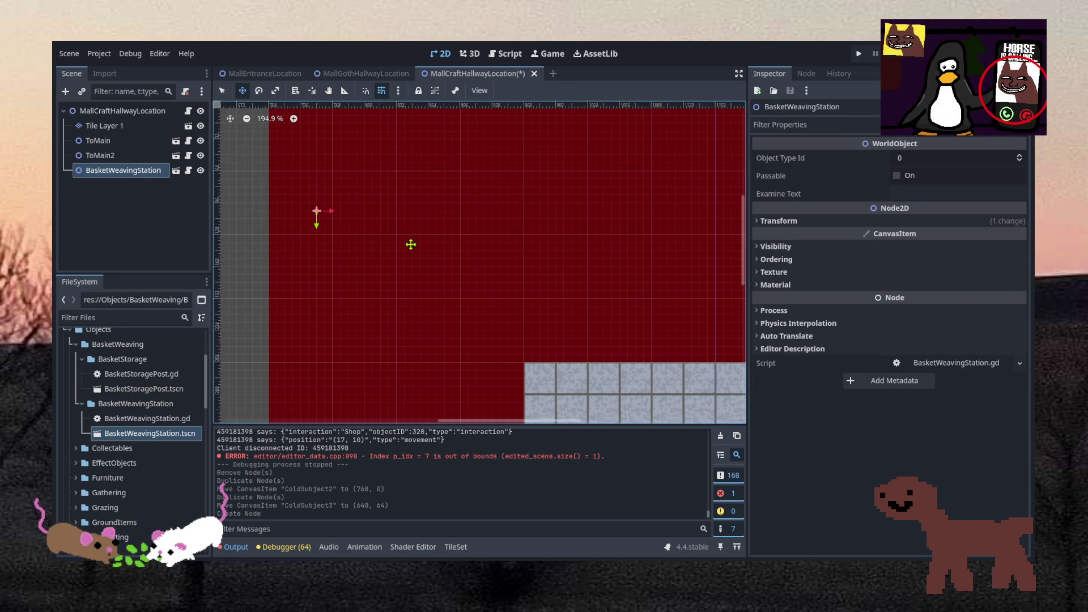
{"action": "scroll", "coordinate": [412, 256], "scroll_direction": "down", "scroll_amount": 2}
{"action": "left_click_drag", "start_coordinate": [413, 255], "coordinate": [430, 222]}
{"action": "scroll", "coordinate": [431, 222], "scroll_direction": "down", "scroll_amount": 7}
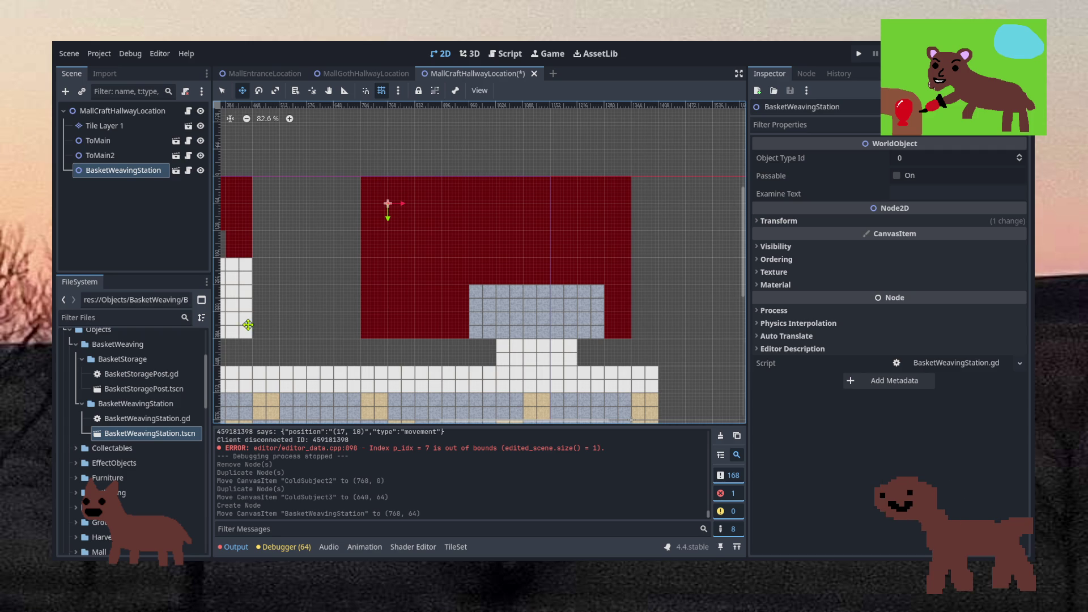
{"action": "scroll", "coordinate": [168, 409], "scroll_direction": "down", "scroll_amount": 3}
{"action": "scroll", "coordinate": [169, 409], "scroll_direction": "up", "scroll_amount": 3}
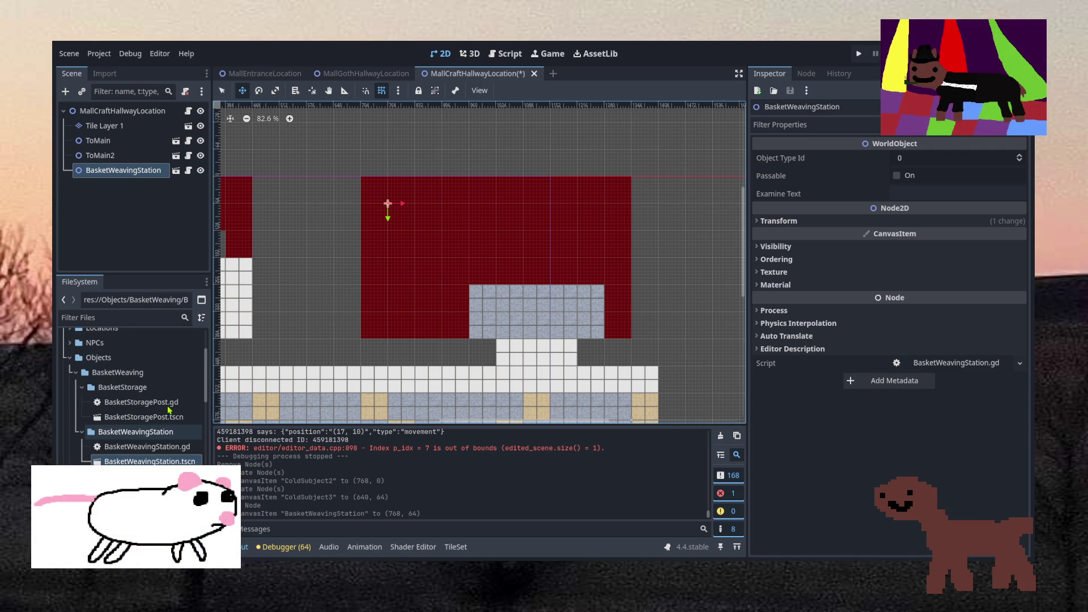
- Place a BasketStoragePost instance in the hallway and move it to (960, 64)
{"action": "left_click", "coordinate": [115, 417]}
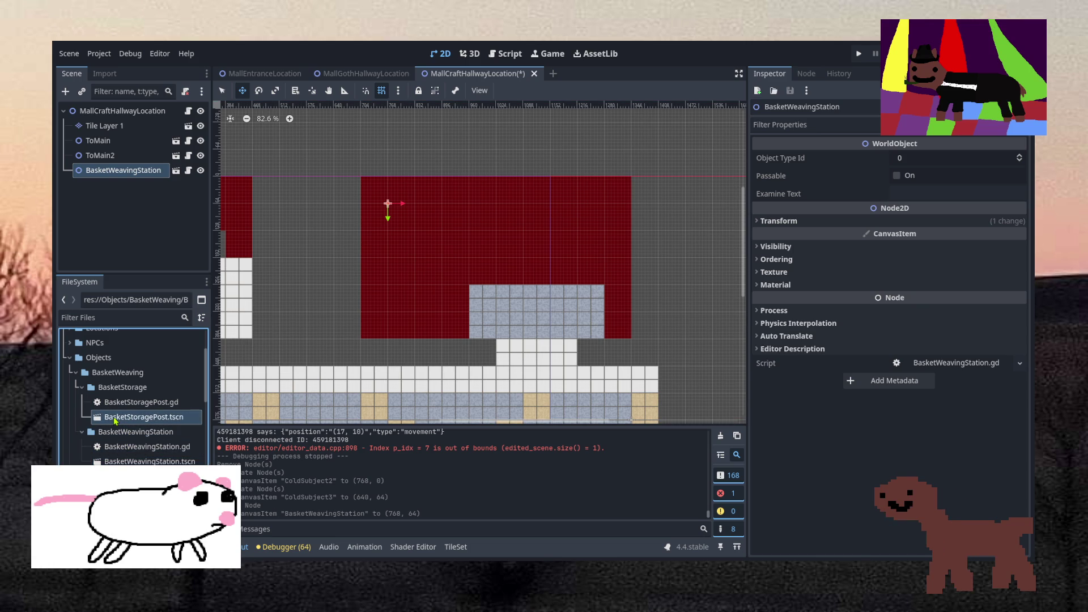
{"action": "left_click_drag", "start_coordinate": [115, 417], "coordinate": [448, 215]}
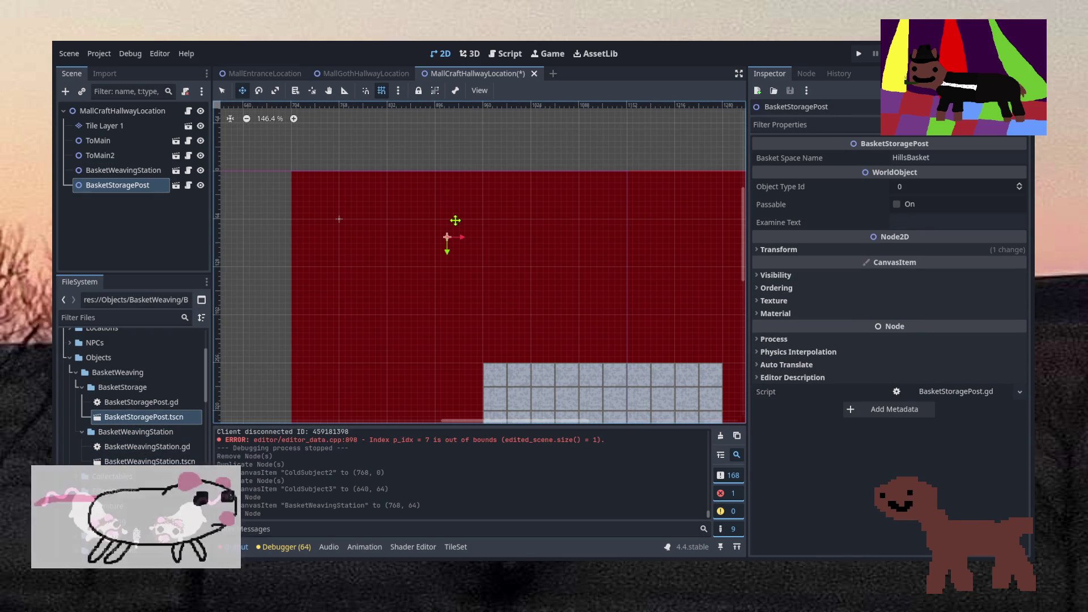
{"action": "left_click_drag", "start_coordinate": [498, 267], "coordinate": [489, 250]}
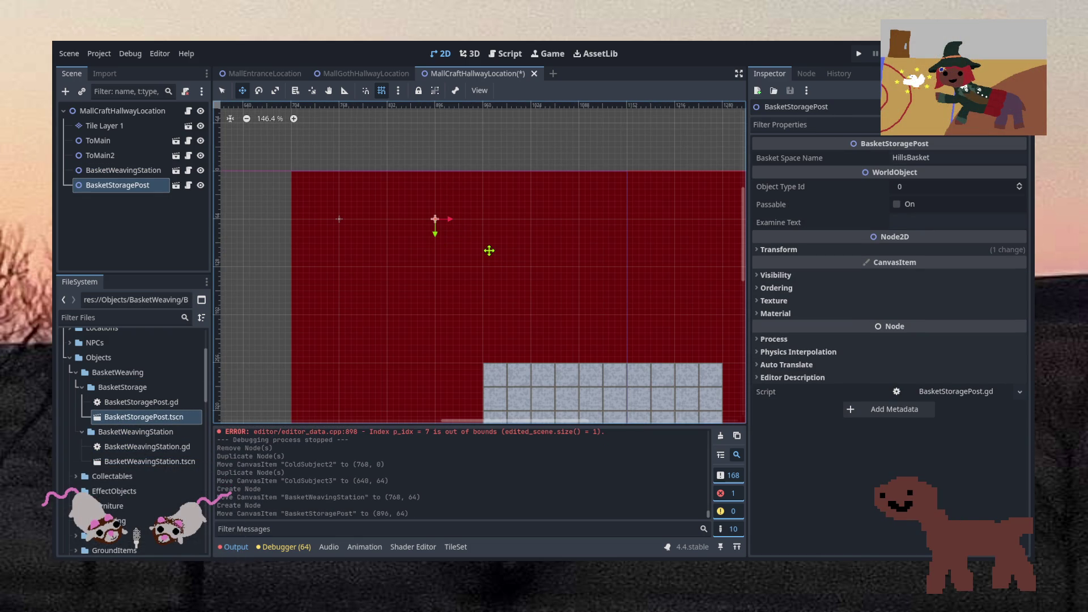
{"action": "left_click_drag", "start_coordinate": [489, 247], "coordinate": [535, 247]}
- Deselect the storage post, save the craft hallway scene and run the game
{"action": "key", "text": "q"}
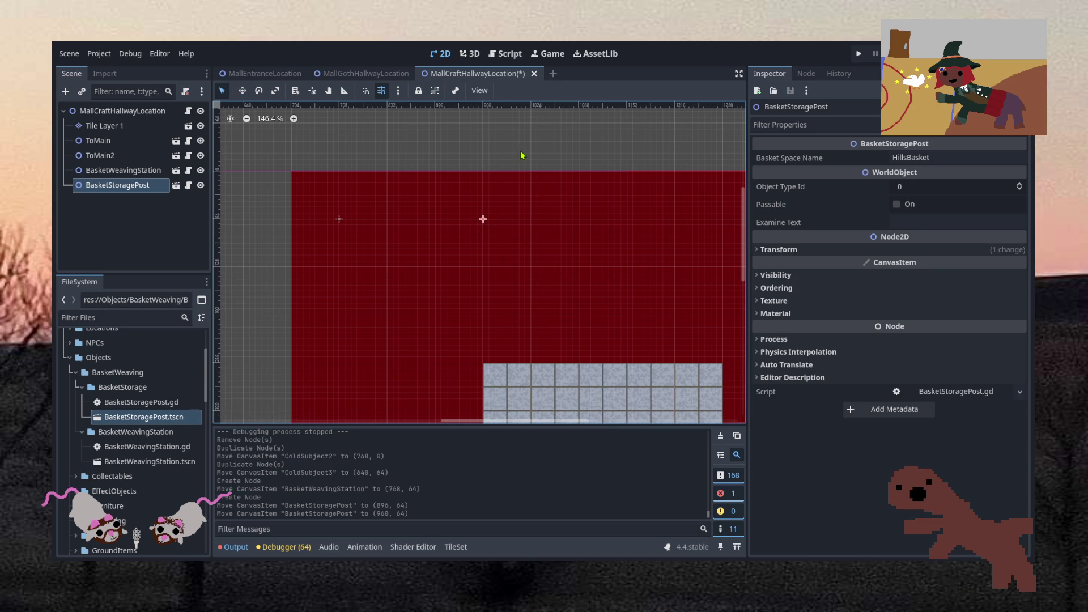
{"action": "left_click", "coordinate": [522, 156]}
{"action": "scroll", "coordinate": [521, 156], "scroll_direction": "down", "scroll_amount": 4}
{"action": "key", "text": "ctrl+s"}
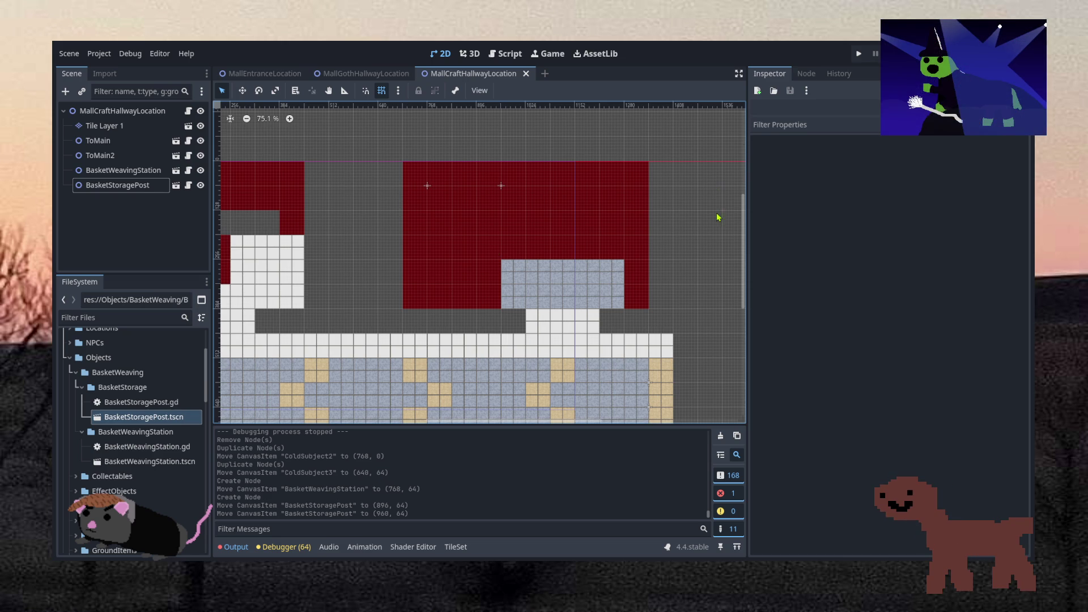
{"action": "key", "text": "F5"}
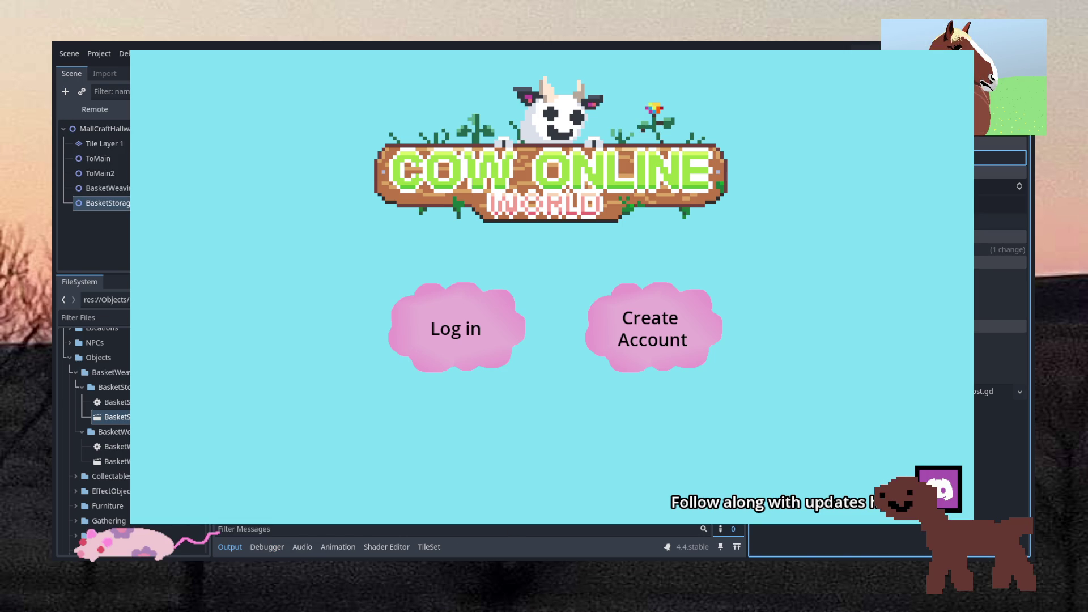
- Log in with the account name and password, then join Cow Online World 1
{"action": "left_click", "coordinate": [449, 370]}
{"action": "left_click", "coordinate": [528, 358]}
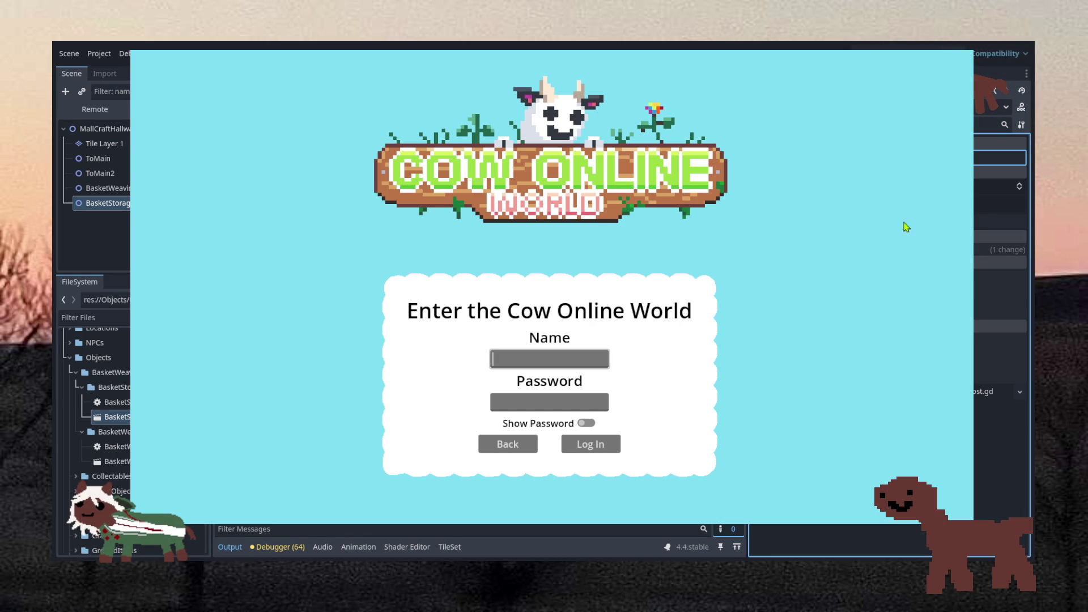
{"action": "type", "text": "bee"}
{"action": "left_click", "coordinate": [549, 398]}
{"action": "type", "text": "password"}
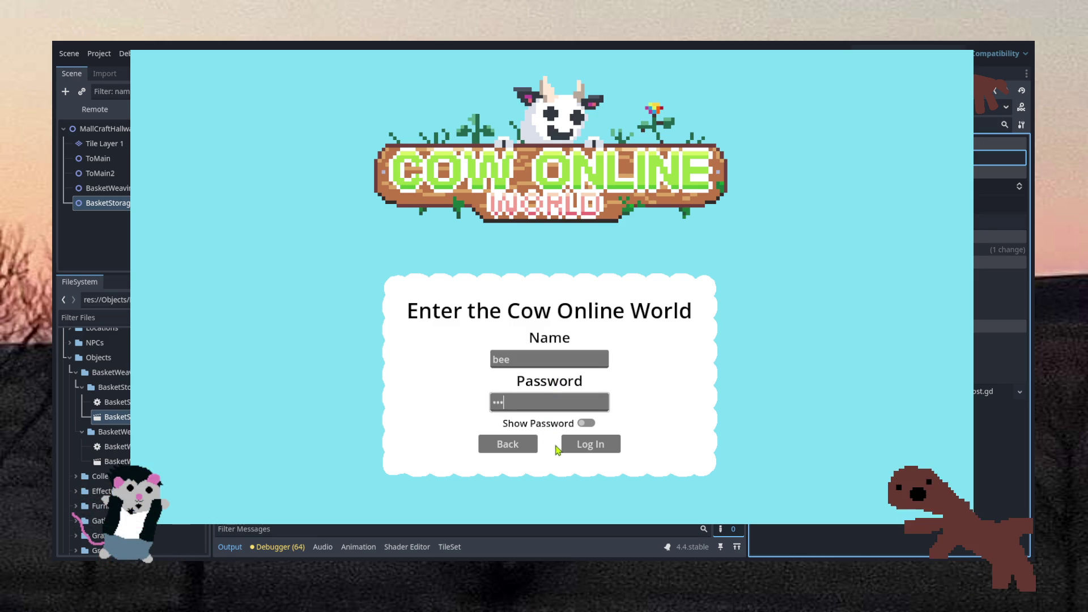
{"action": "left_click", "coordinate": [576, 451]}
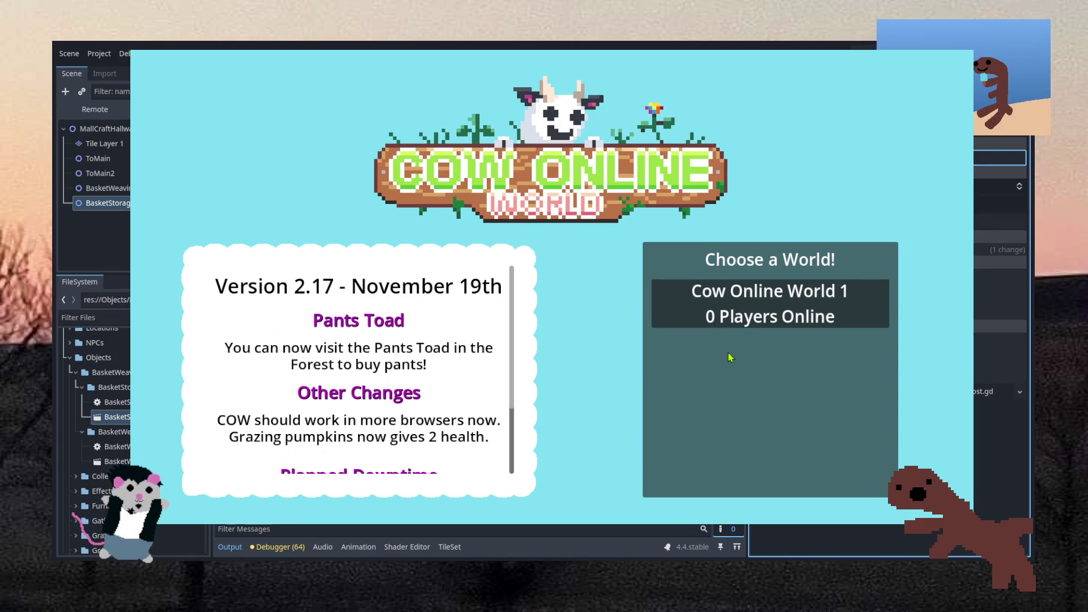
{"action": "left_click", "coordinate": [746, 306]}
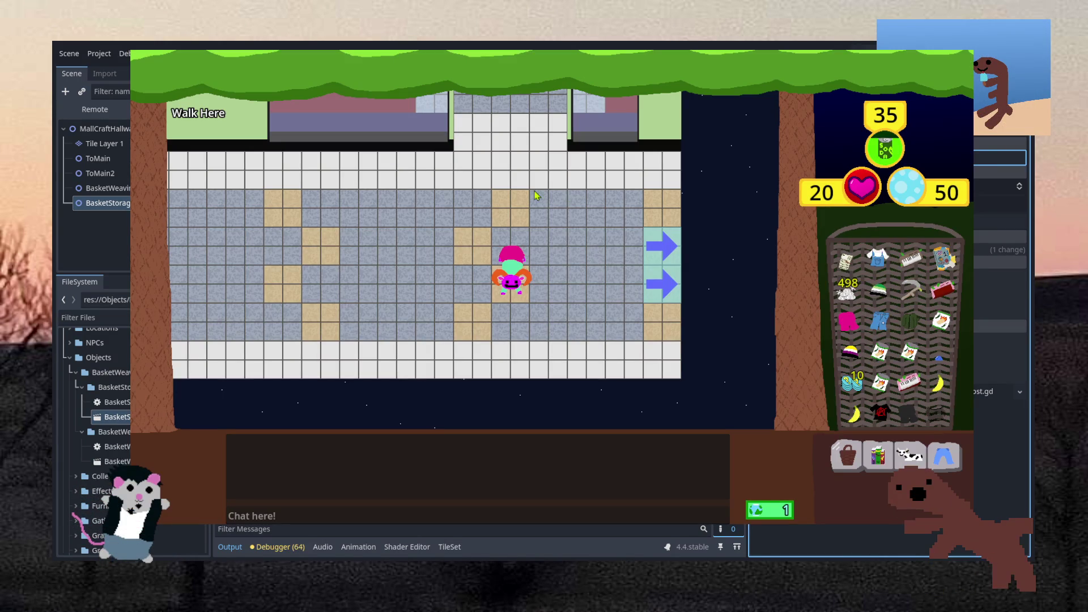
- Walk the character into the red craft room and select the BasketWeavingStation node
{"action": "mouse_move", "coordinate": [514, 196]}
{"action": "left_mouse_down"}
{"action": "mouse_move", "coordinate": [502, 235]}
{"action": "mouse_move", "coordinate": [461, 226]}
{"action": "mouse_move", "coordinate": [422, 244]}
{"action": "left_mouse_up"}
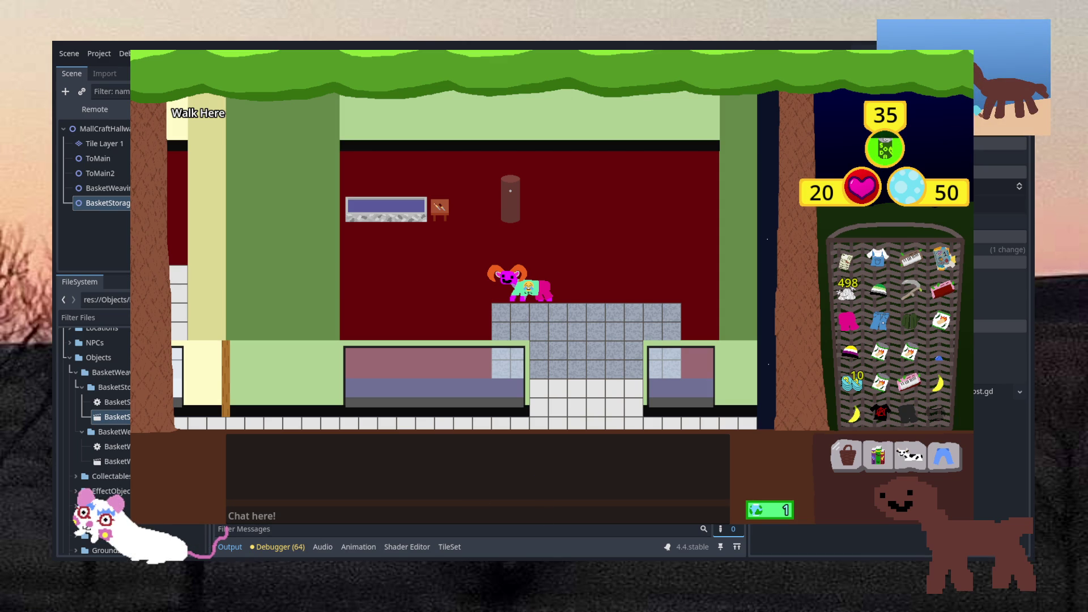
{"action": "left_click", "coordinate": [102, 188]}
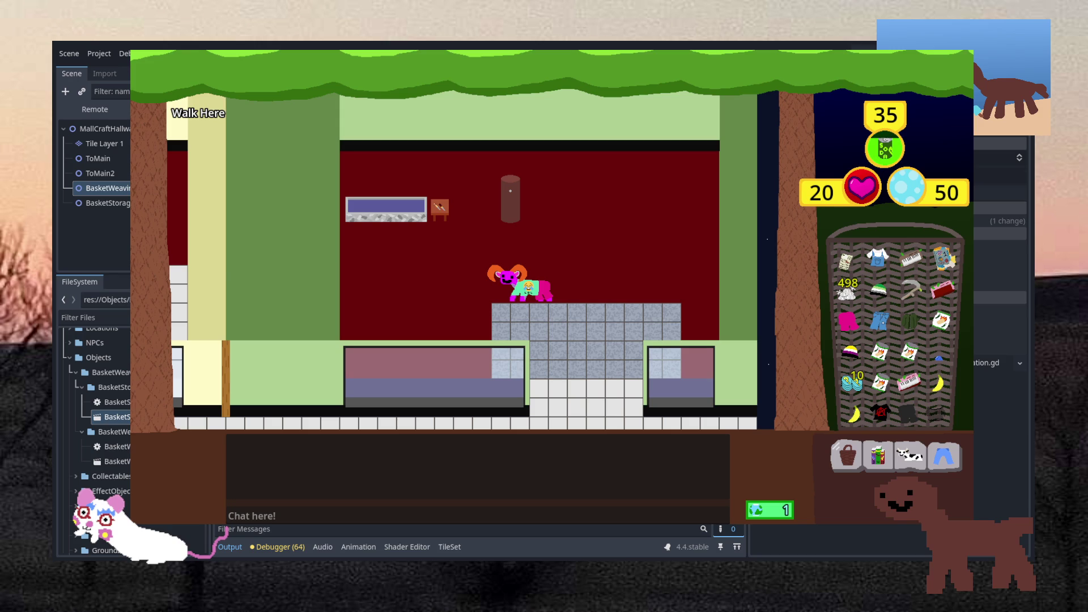
- Stop the game and move the weaving station to (1152, 0) and the storage post to (1024, 0)
{"action": "key", "text": "F8"}
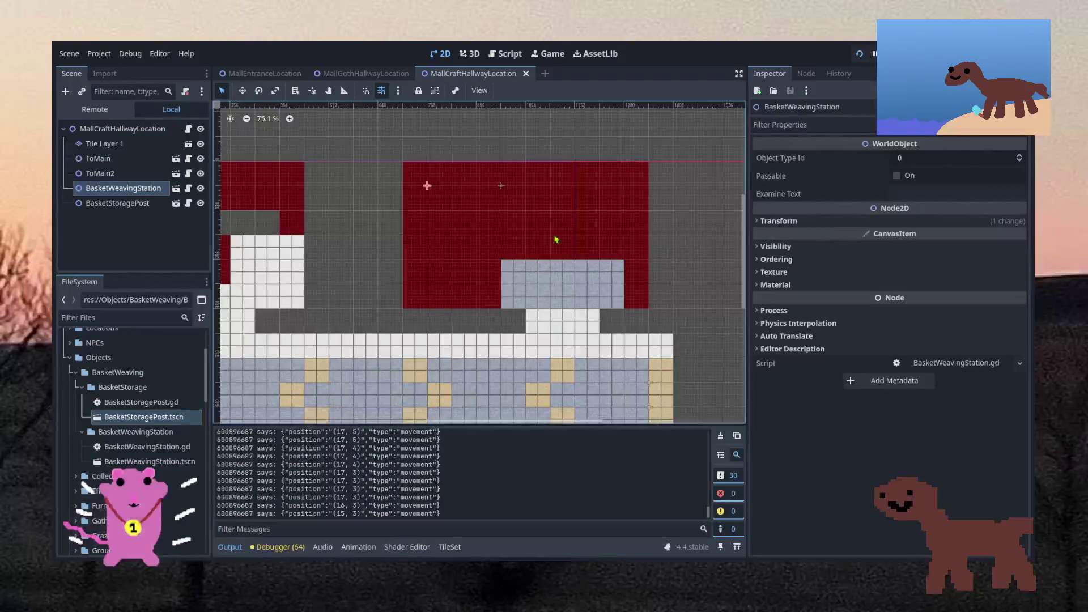
{"action": "left_click_drag", "start_coordinate": [611, 205], "coordinate": [687, 204]}
{"action": "mouse_move", "coordinate": [505, 182]}
{"action": "left_mouse_down"}
{"action": "mouse_move", "coordinate": [614, 206]}
{"action": "mouse_move", "coordinate": [687, 204]}
{"action": "left_mouse_up"}
{"action": "left_click", "coordinate": [686, 204]}
- Save the scene and relaunch the game to test the new layout
{"action": "key", "text": "F5"}
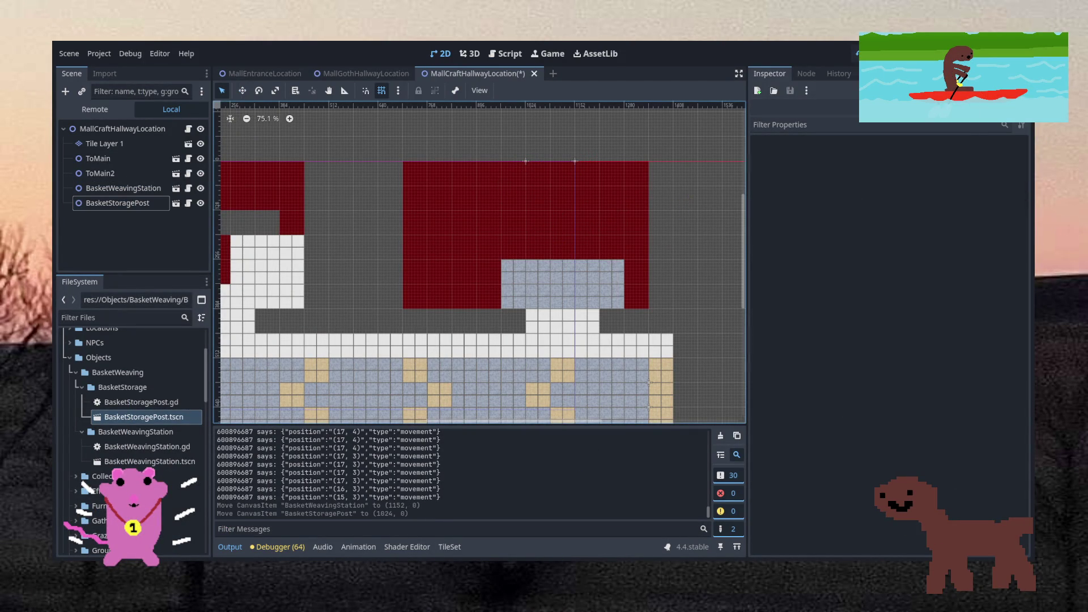
{"action": "key", "text": "F8"}
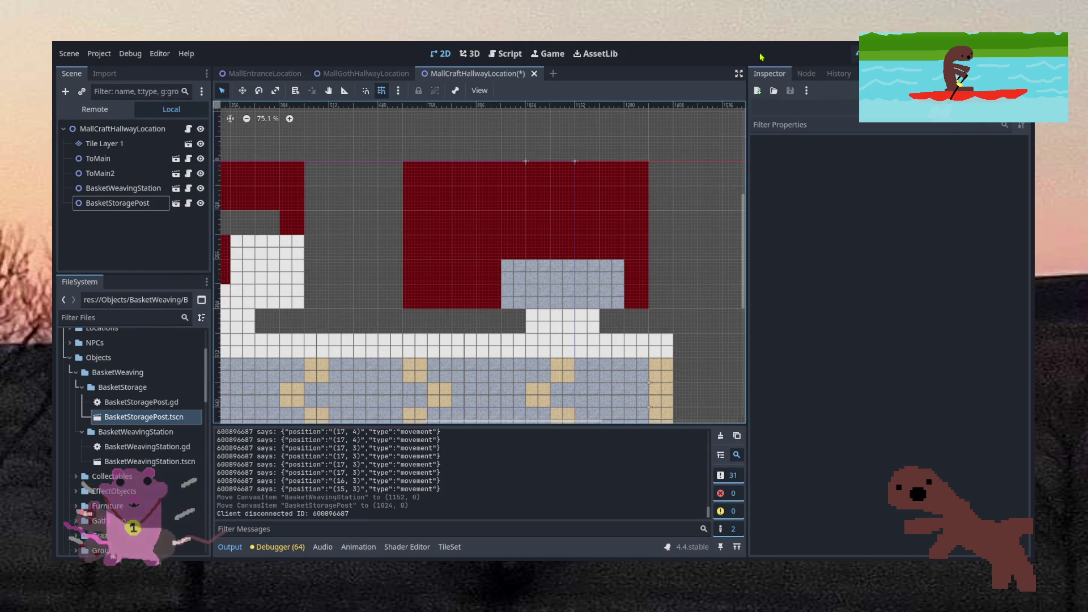
{"action": "key", "text": "F5"}
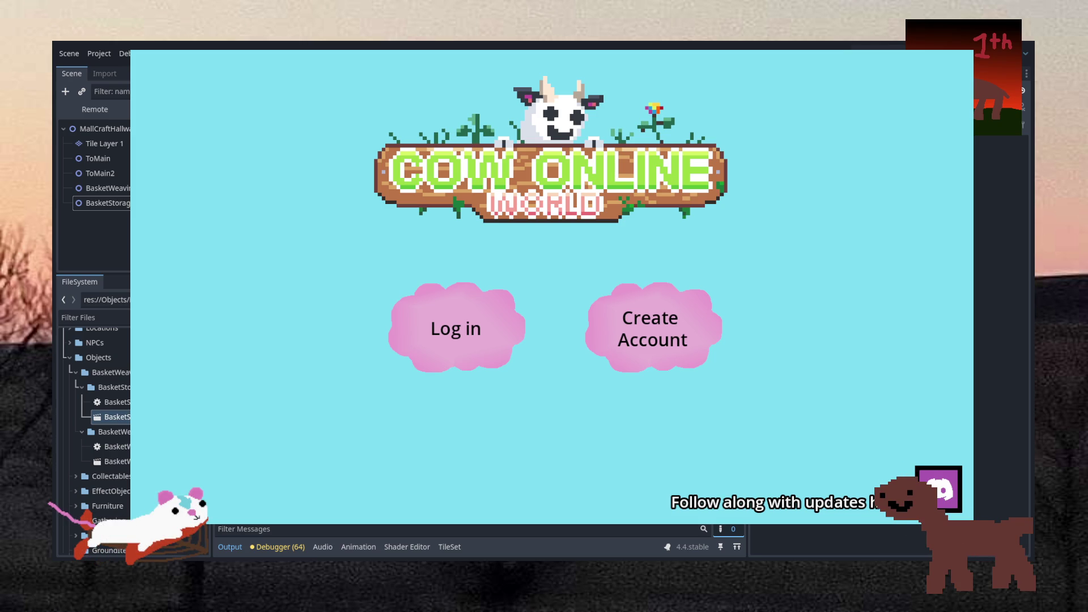
- Log back in with the account name and password and join Cow Online World 1
{"action": "left_click", "coordinate": [452, 331]}
{"action": "type", "text": "bee"}
{"action": "left_click", "coordinate": [517, 407]}
{"action": "left_click", "coordinate": [600, 445]}
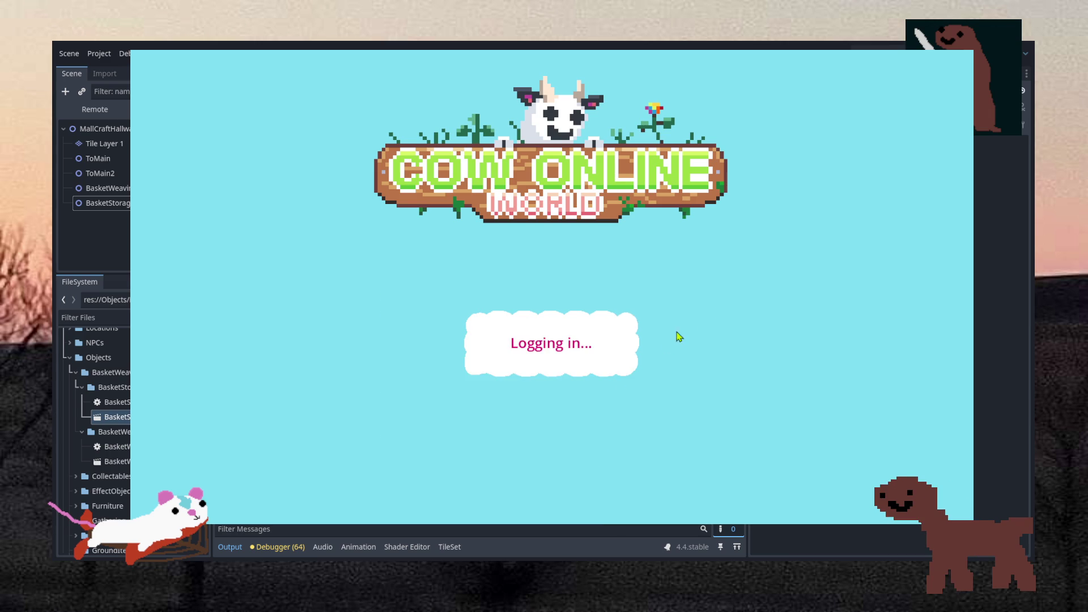
{"action": "left_click", "coordinate": [721, 303]}
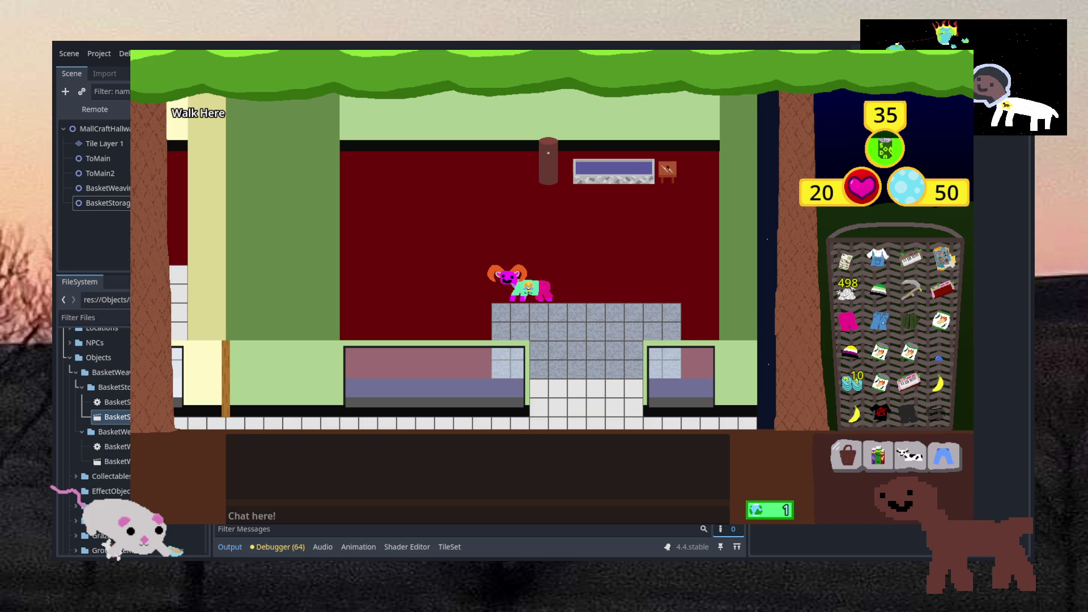
- Walk the character around the red room and up toward the Storage Basket Post
{"action": "left_click", "coordinate": [532, 228]}
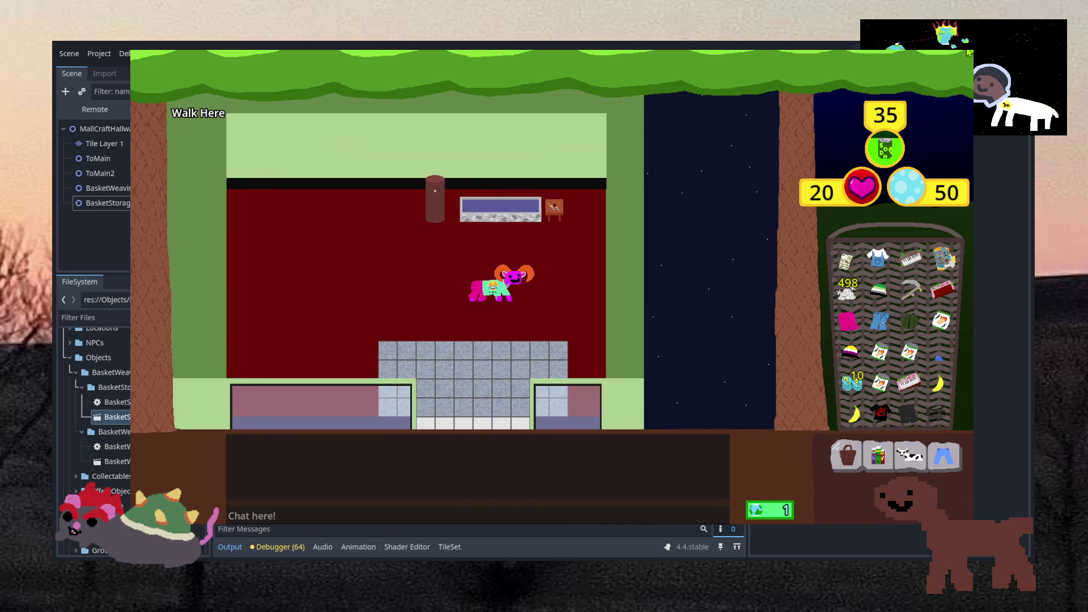
{"action": "left_click", "coordinate": [459, 288]}
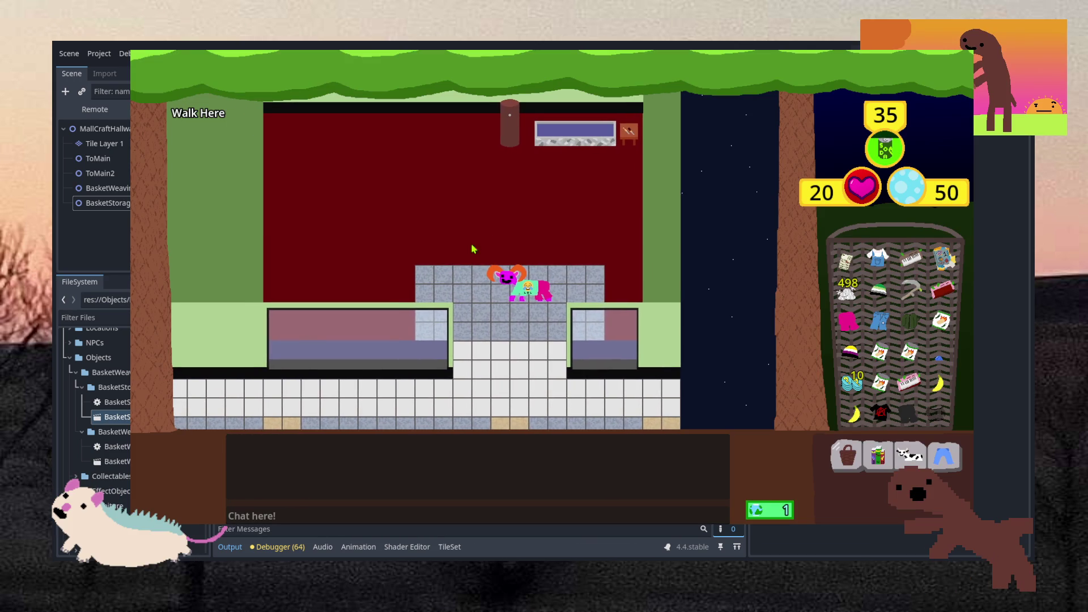
{"action": "left_click", "coordinate": [491, 226]}
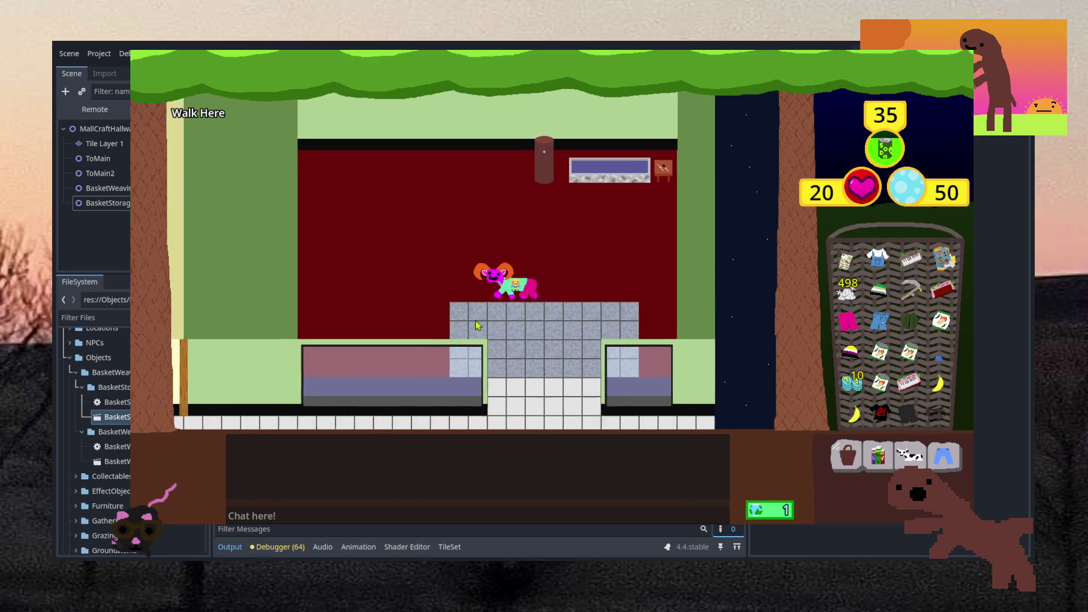
{"action": "left_click", "coordinate": [476, 325]}
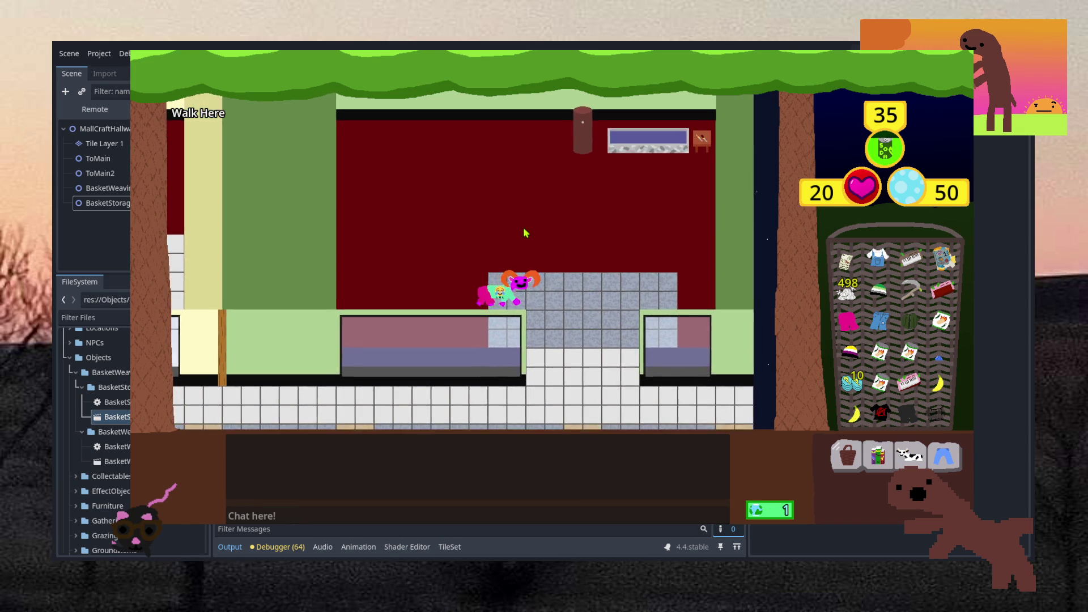
{"action": "left_click", "coordinate": [552, 156]}
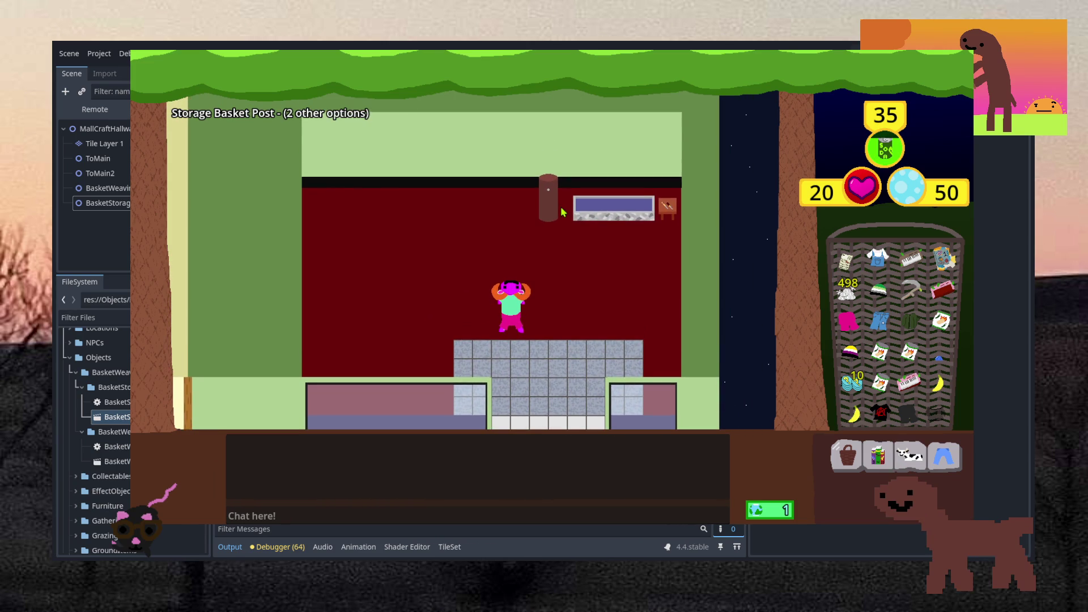
{"action": "left_click", "coordinate": [549, 282]}
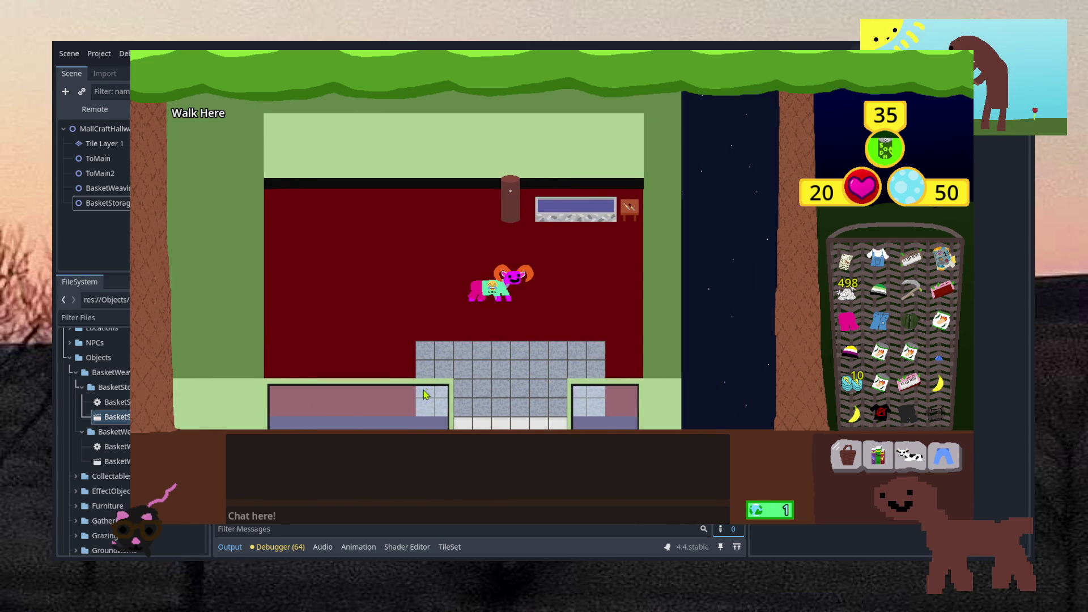
{"action": "left_click", "coordinate": [468, 422]}
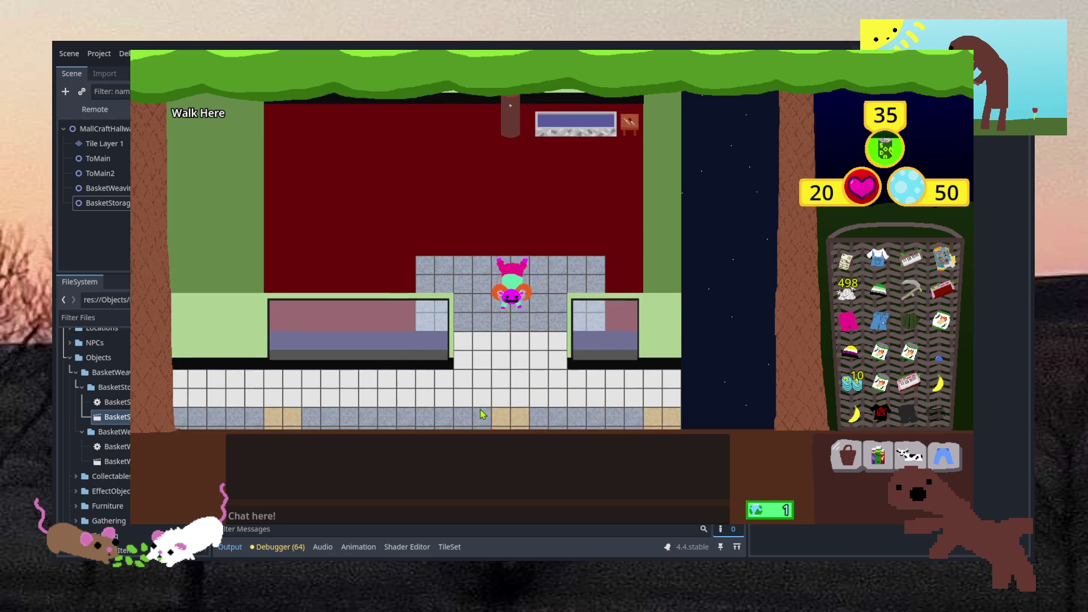
{"action": "left_click", "coordinate": [436, 372]}
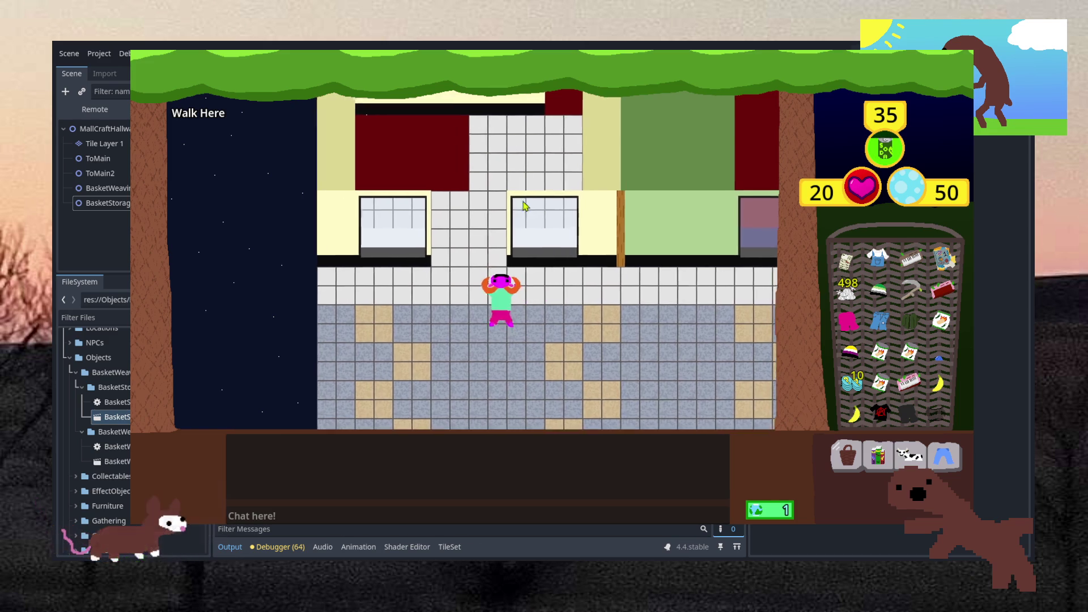
- Walk along the hallway and up into the basket storage doorway
{"action": "left_click", "coordinate": [520, 203]}
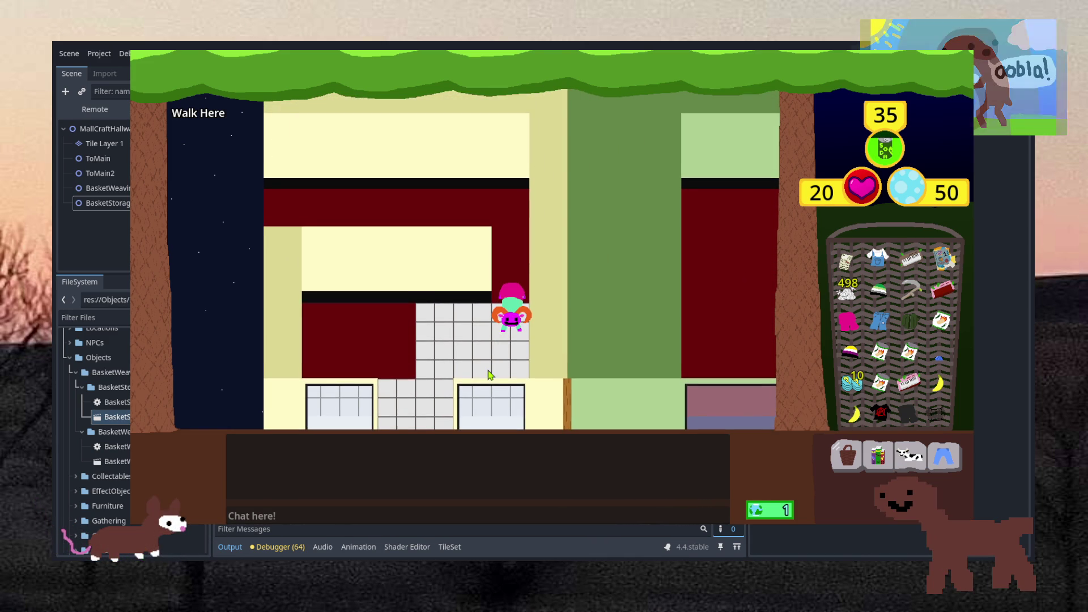
{"action": "left_click", "coordinate": [488, 368]}
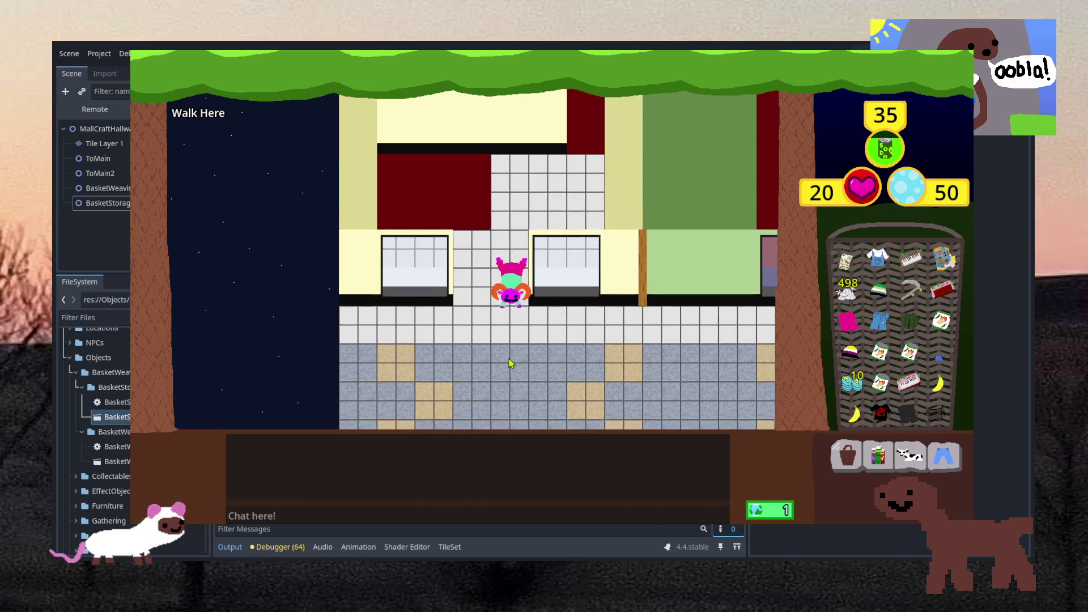
{"action": "left_click", "coordinate": [600, 325]}
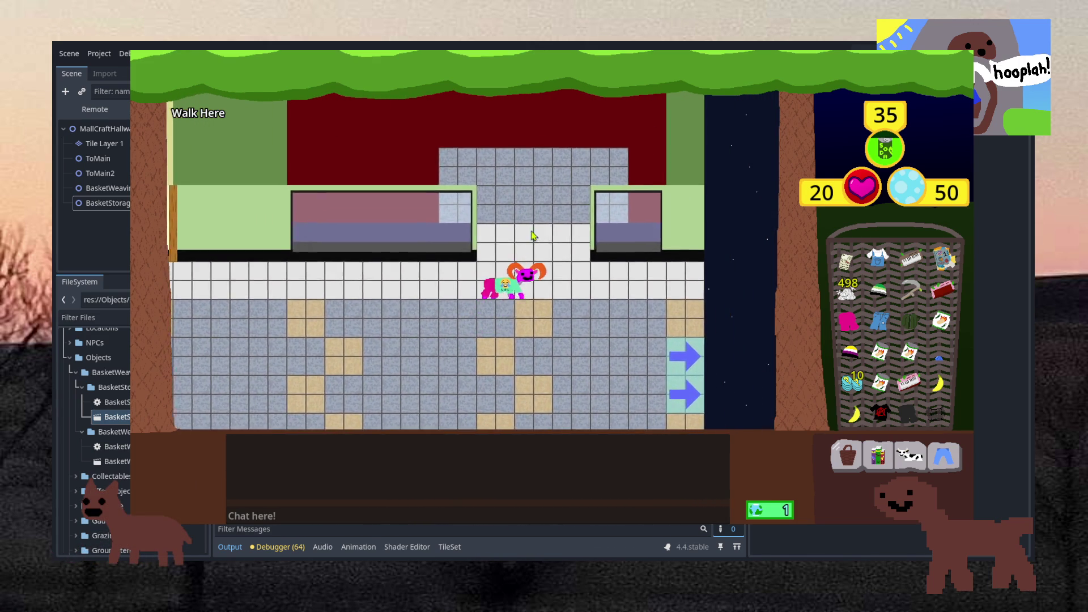
{"action": "left_click", "coordinate": [498, 250]}
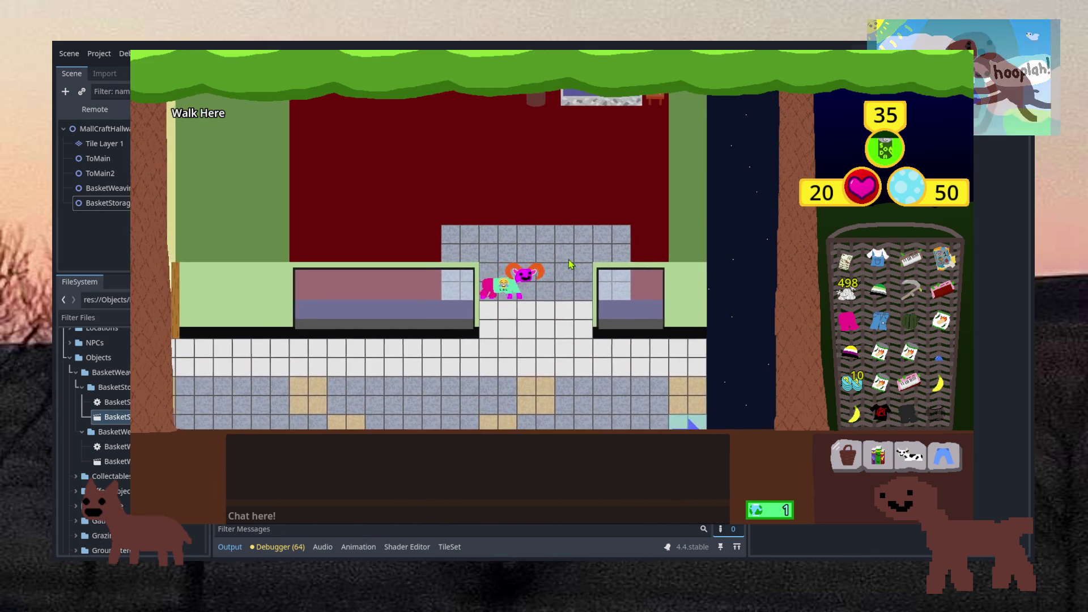
{"action": "left_click", "coordinate": [475, 263]}
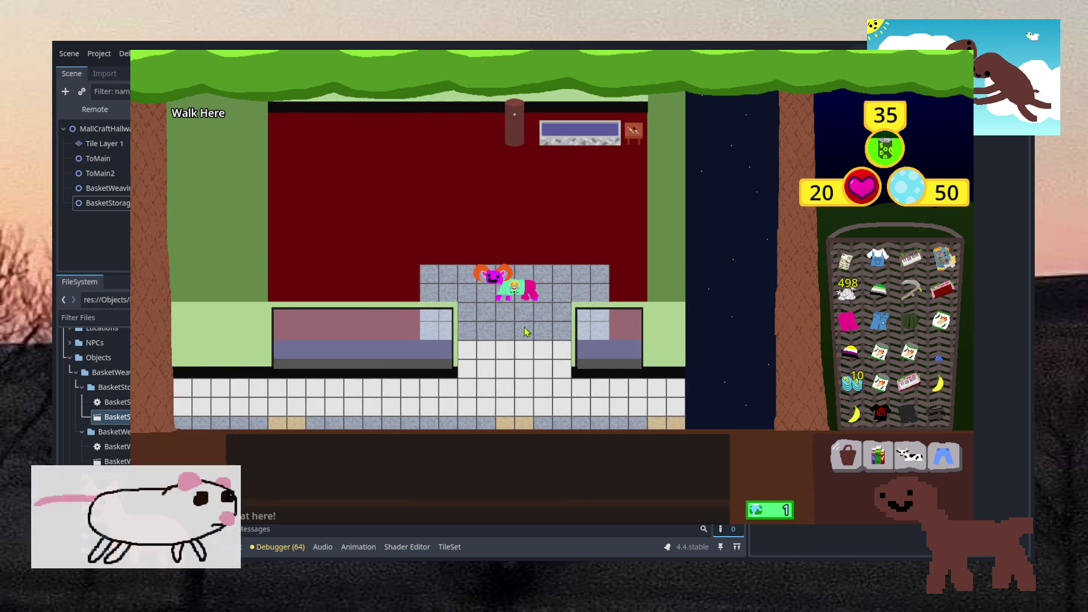
{"action": "left_click", "coordinate": [537, 317]}
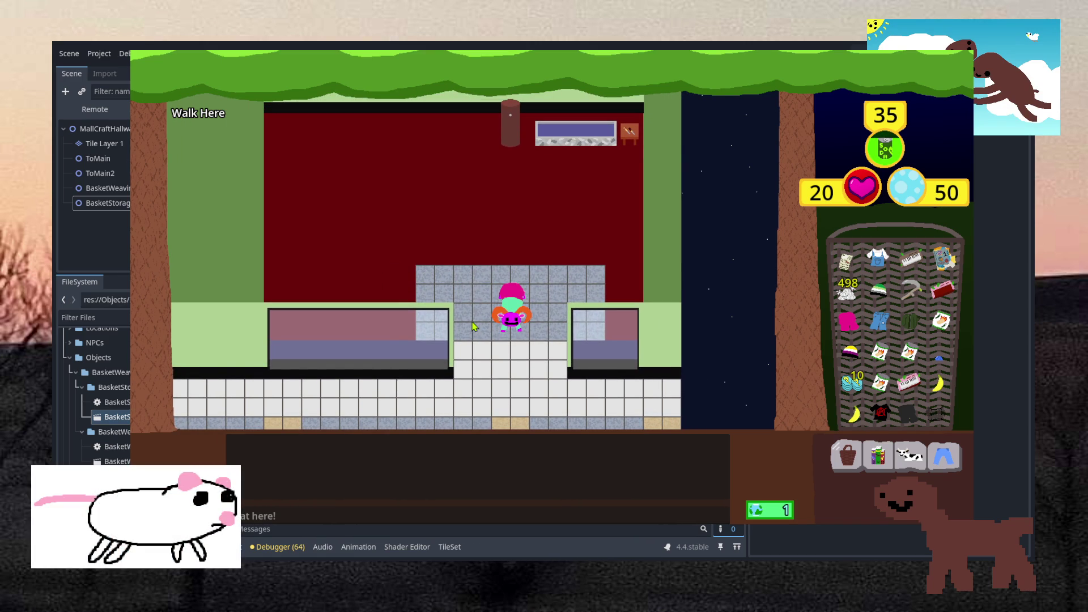
{"action": "left_click", "coordinate": [475, 277]}
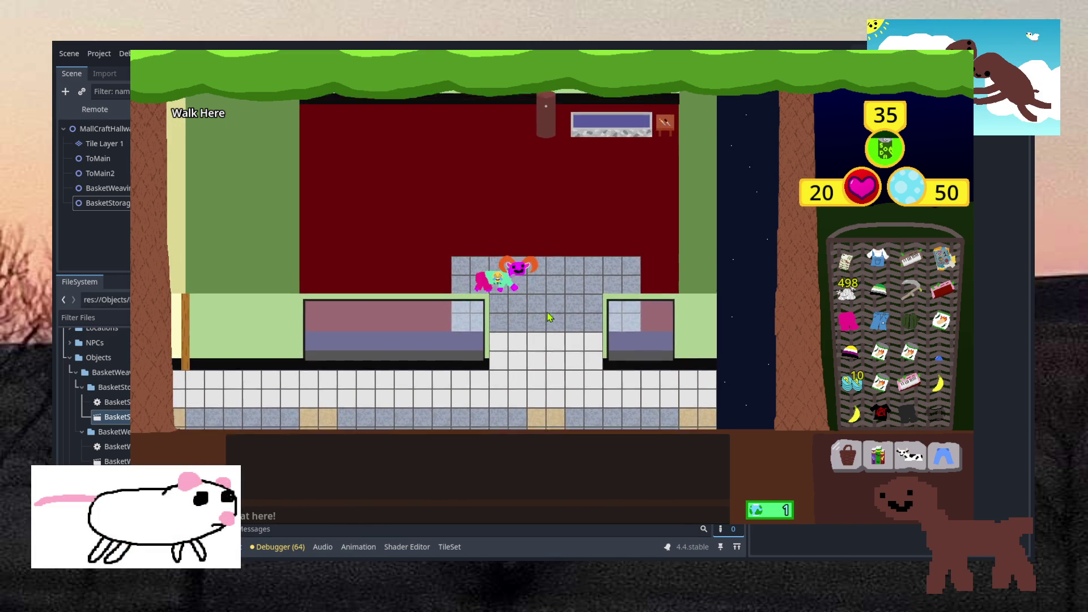
- Move around inside the doorway and bring up the basket post's options
{"action": "left_click", "coordinate": [548, 318]}
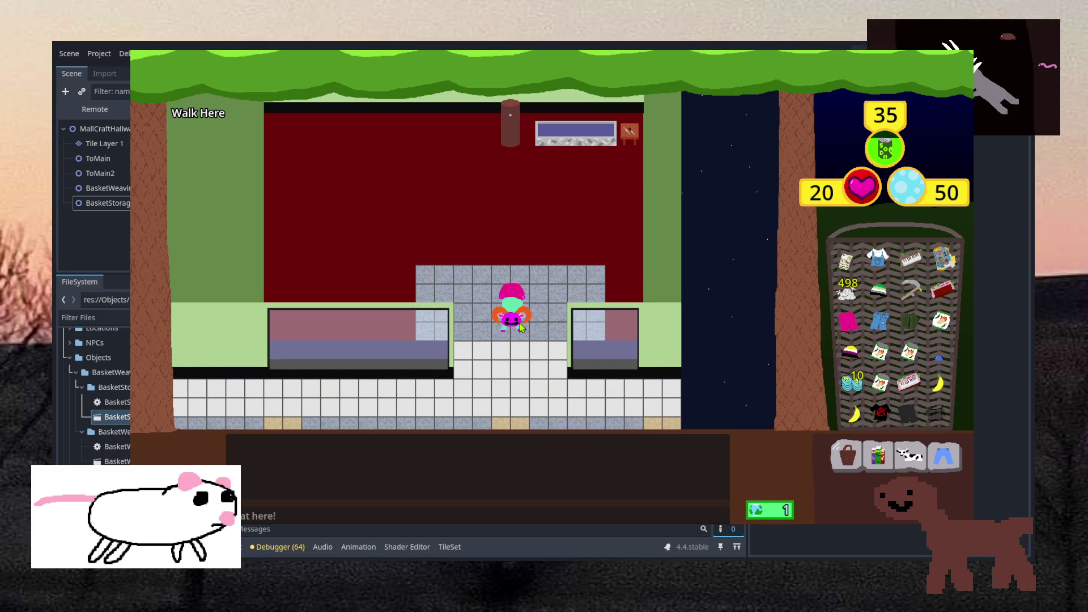
{"action": "left_click", "coordinate": [521, 328]}
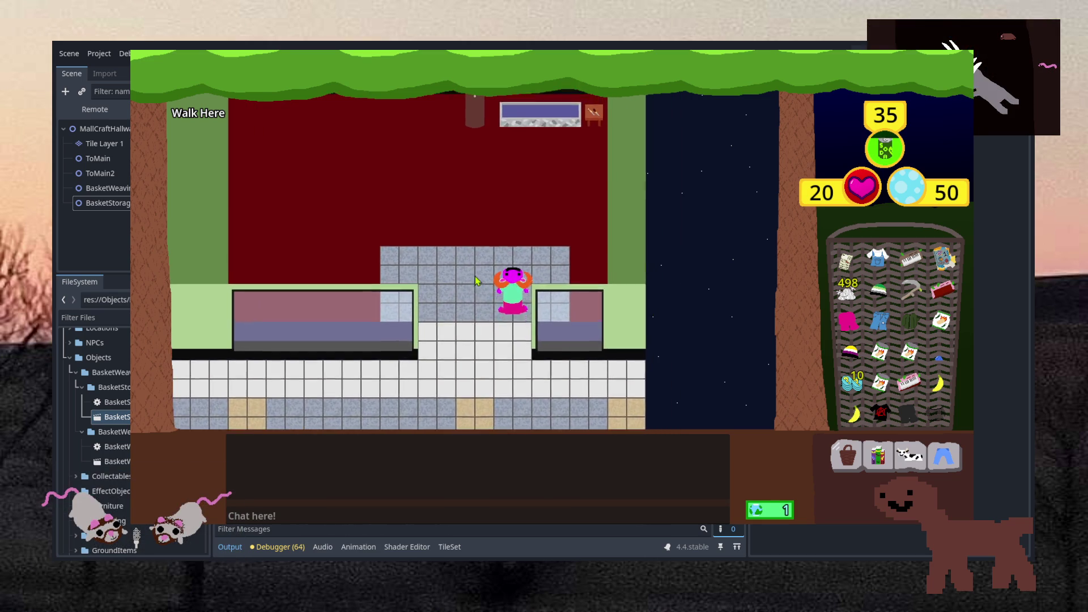
{"action": "left_click", "coordinate": [476, 280]}
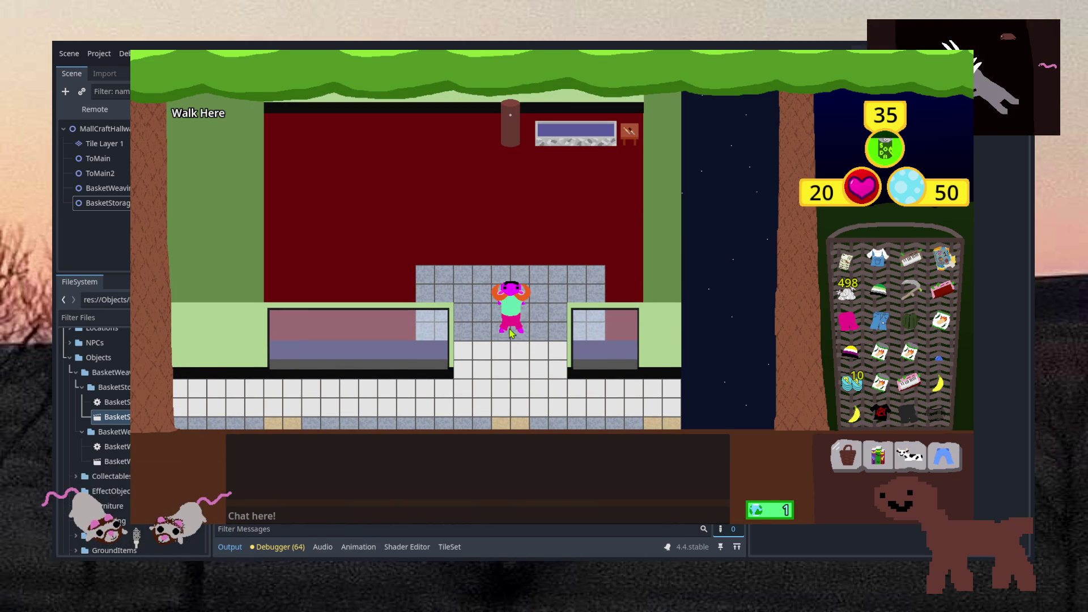
{"action": "left_click", "coordinate": [477, 333]}
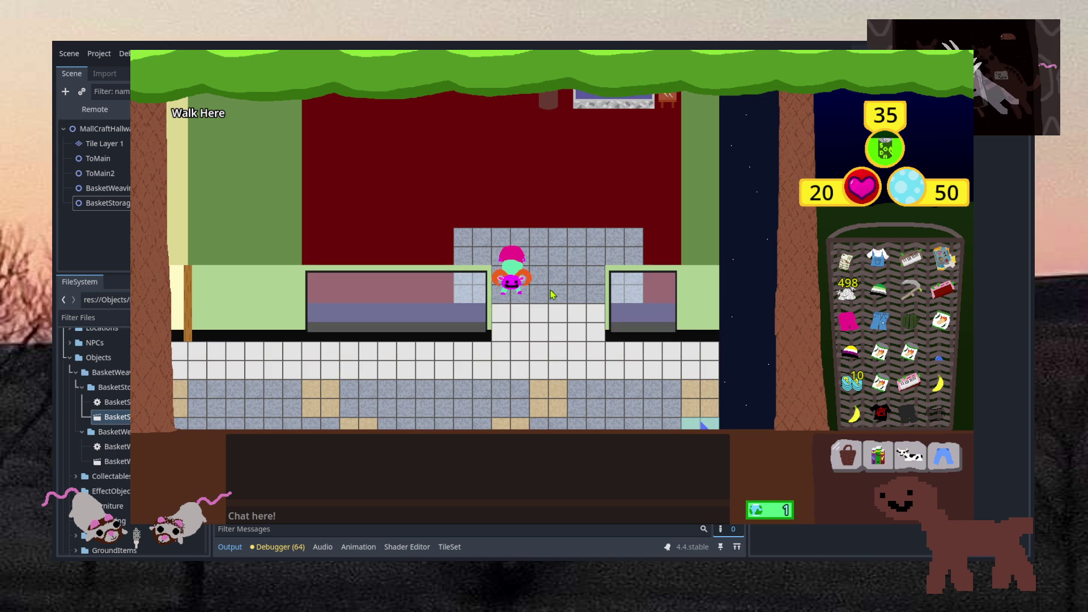
{"action": "left_click", "coordinate": [550, 294]}
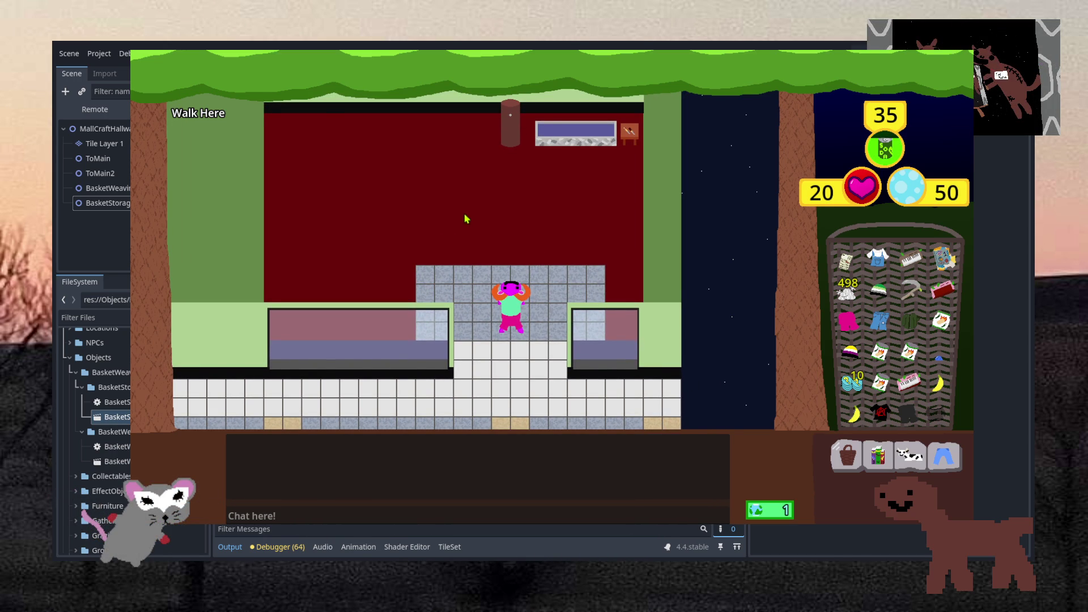
{"action": "right_click", "coordinate": [504, 141]}
- Use the basket post, confirming it needs a hung basket, then walk around the red room
{"action": "left_click", "coordinate": [507, 151]}
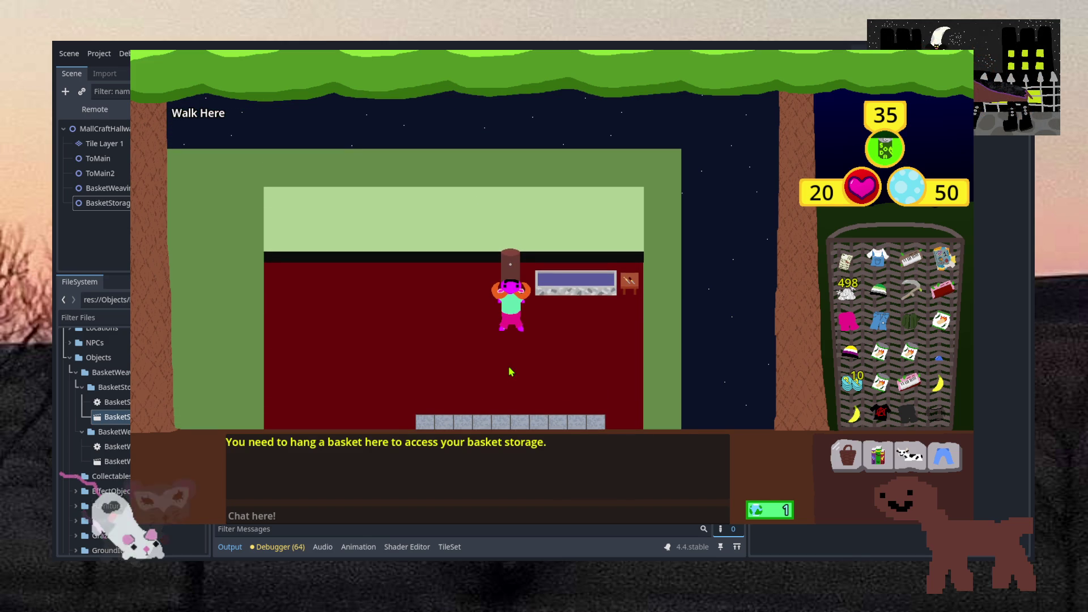
{"action": "left_click", "coordinate": [517, 390]}
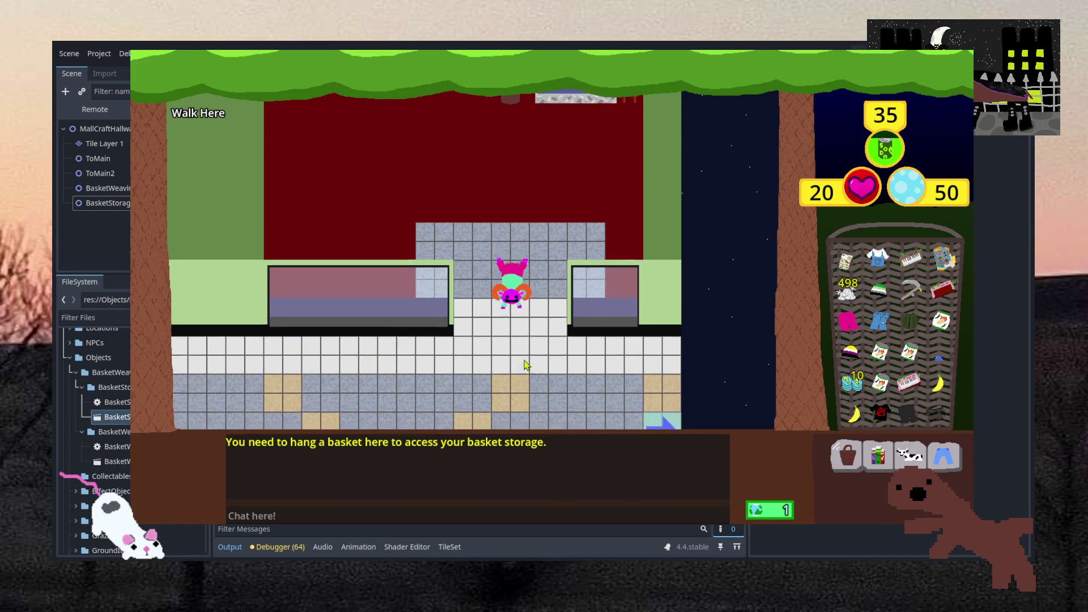
{"action": "left_click", "coordinate": [524, 198]}
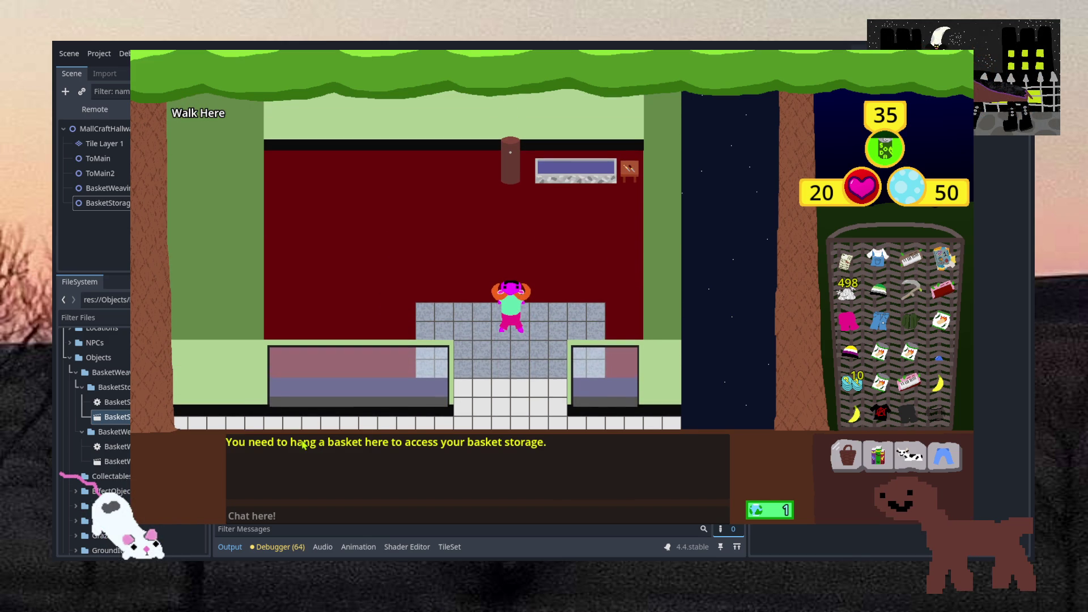
{"action": "left_click", "coordinate": [491, 264]}
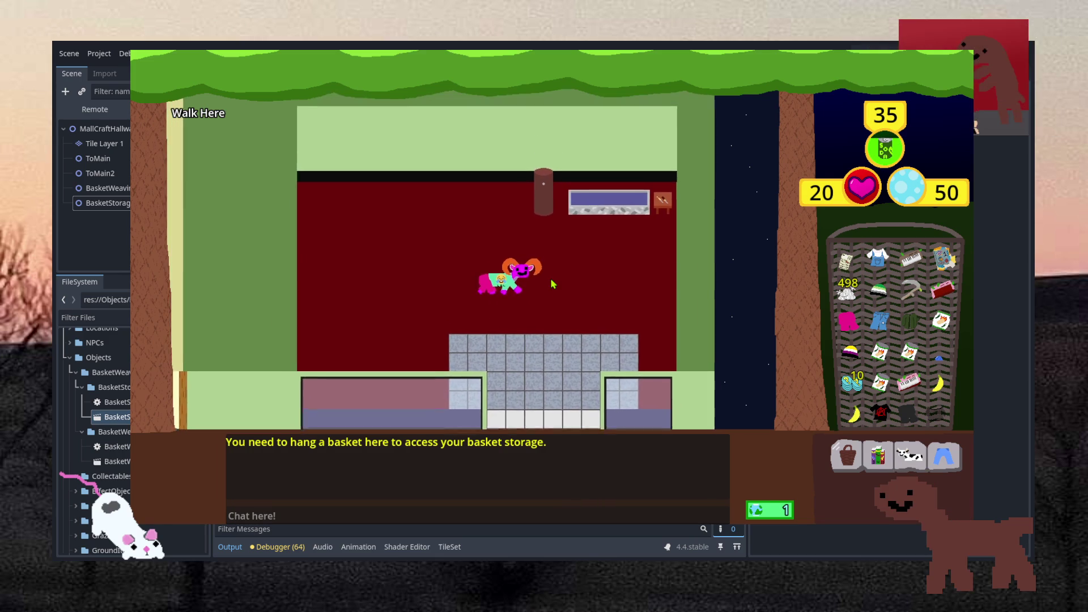
{"action": "left_click", "coordinate": [505, 261]}
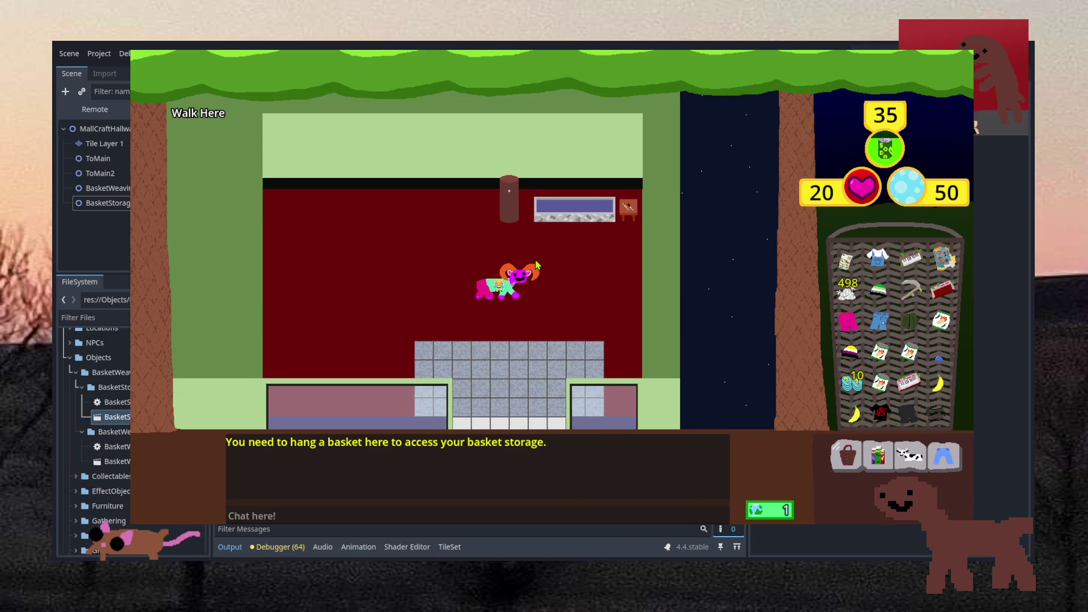
{"action": "left_click", "coordinate": [509, 385]}
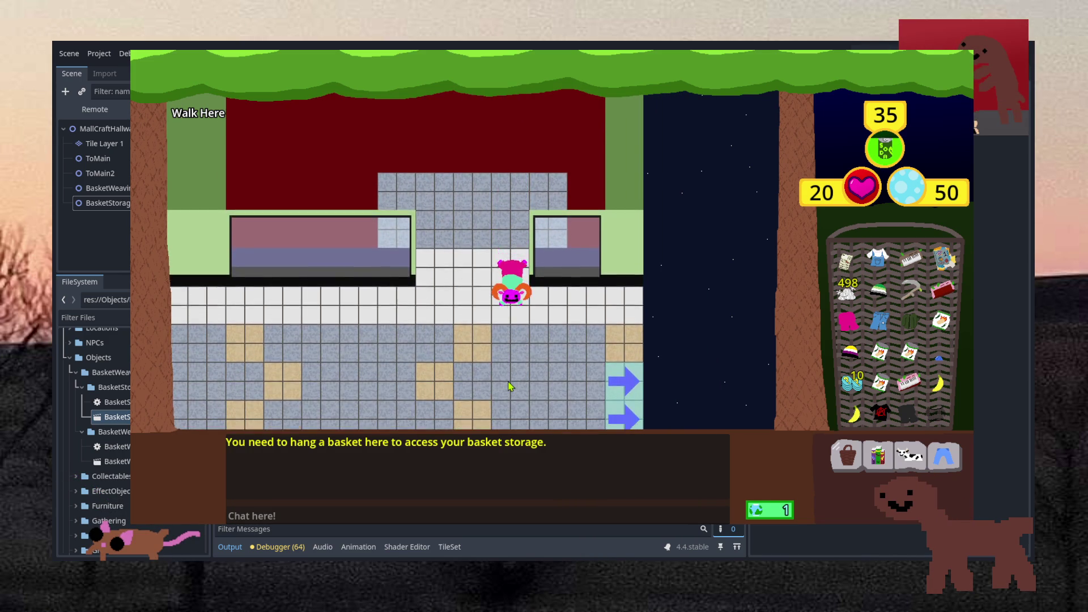
- Go to the next hallway, talk to the dog, eat a banana and drop its peel
{"action": "left_click", "coordinate": [614, 313]}
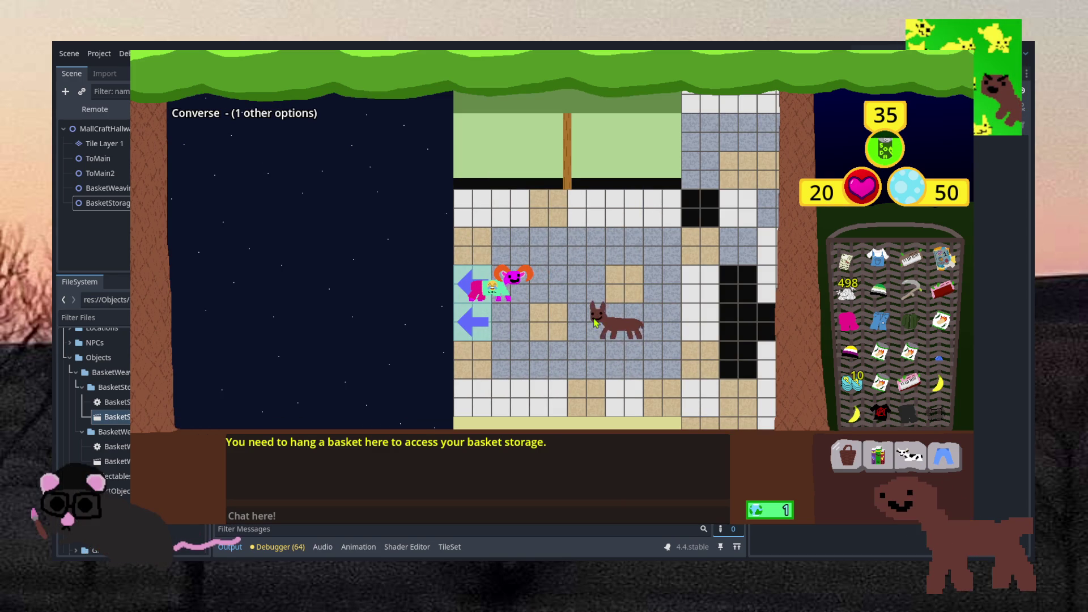
{"action": "left_click", "coordinate": [595, 322]}
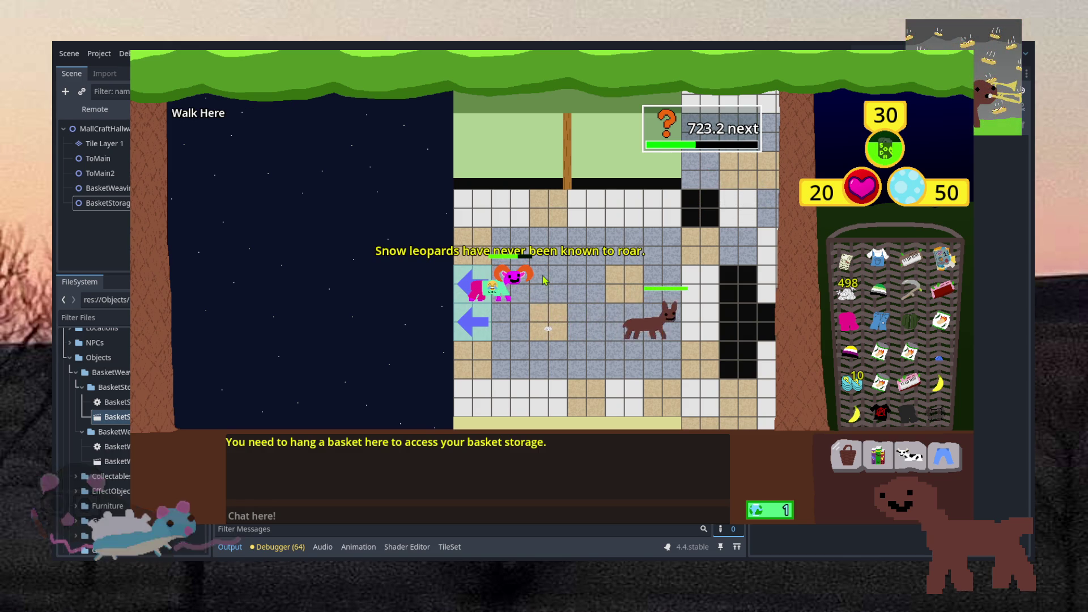
{"action": "left_click", "coordinate": [547, 329]}
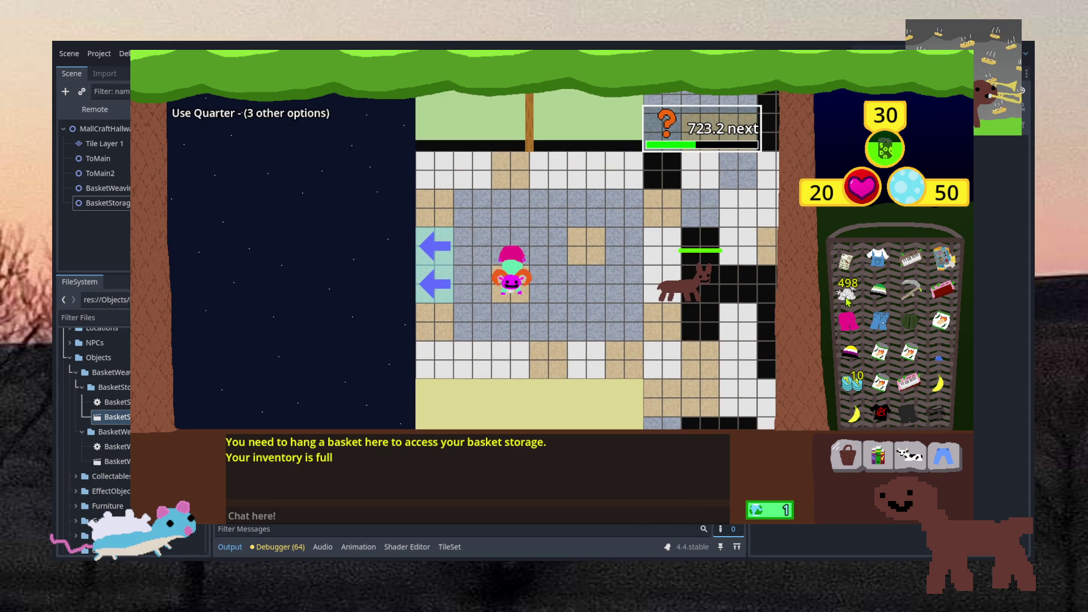
{"action": "left_click", "coordinate": [564, 287]}
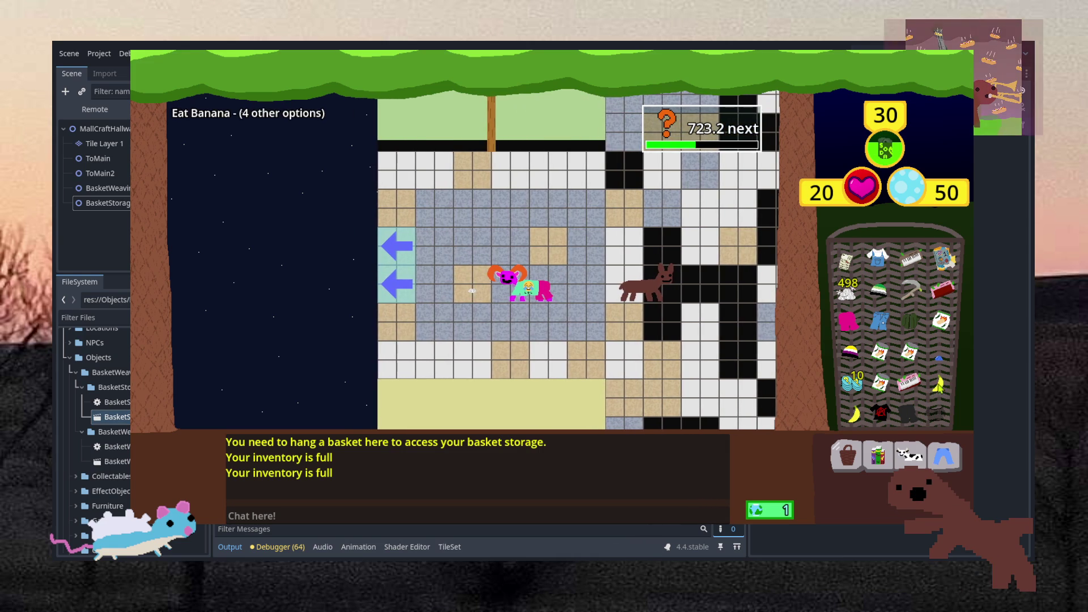
{"action": "left_click", "coordinate": [937, 386]}
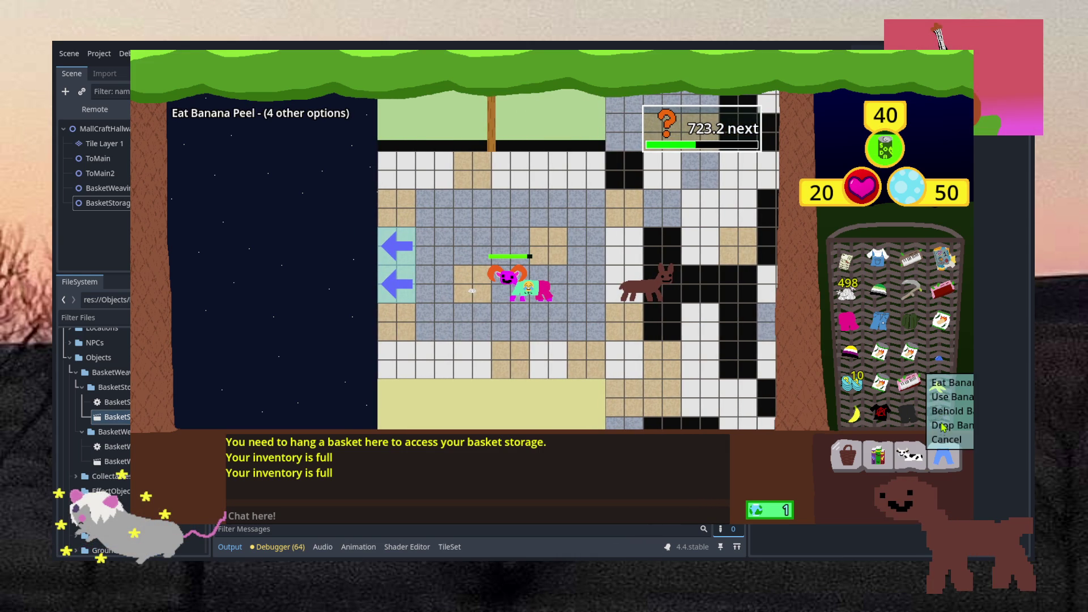
{"action": "left_click", "coordinate": [942, 426]}
{"action": "left_click", "coordinate": [471, 290]}
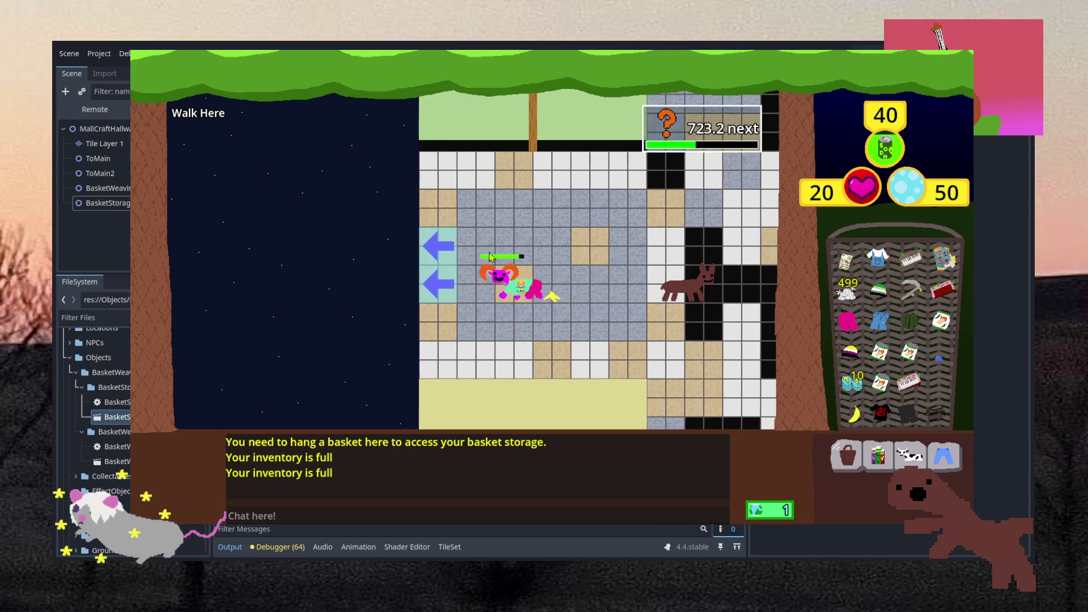
- Return through the left exit and walk around the red carpet and counters
{"action": "left_click", "coordinate": [438, 264]}
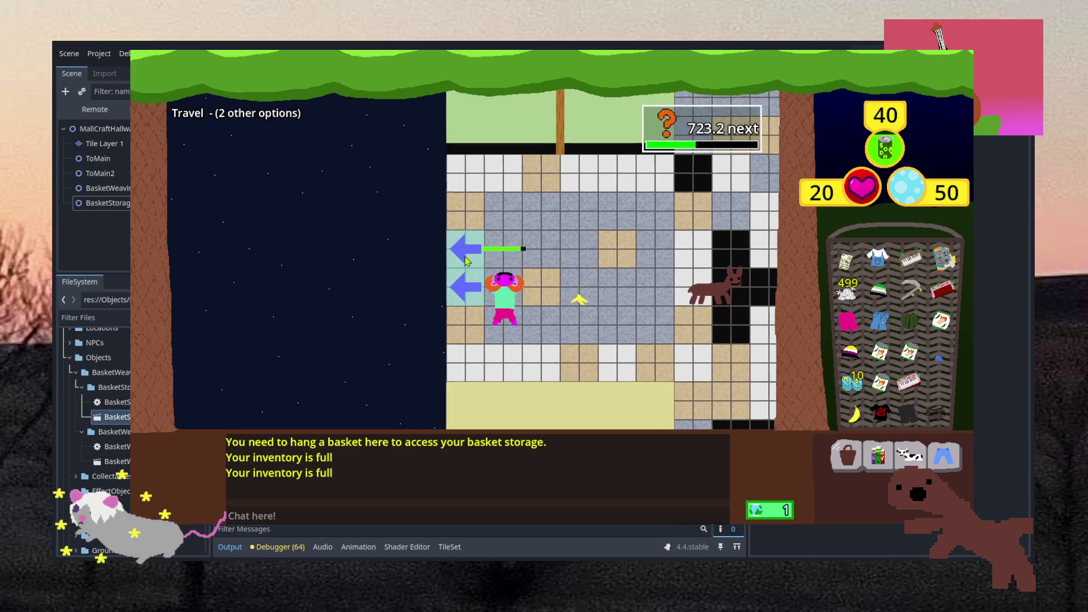
{"action": "left_click", "coordinate": [463, 266]}
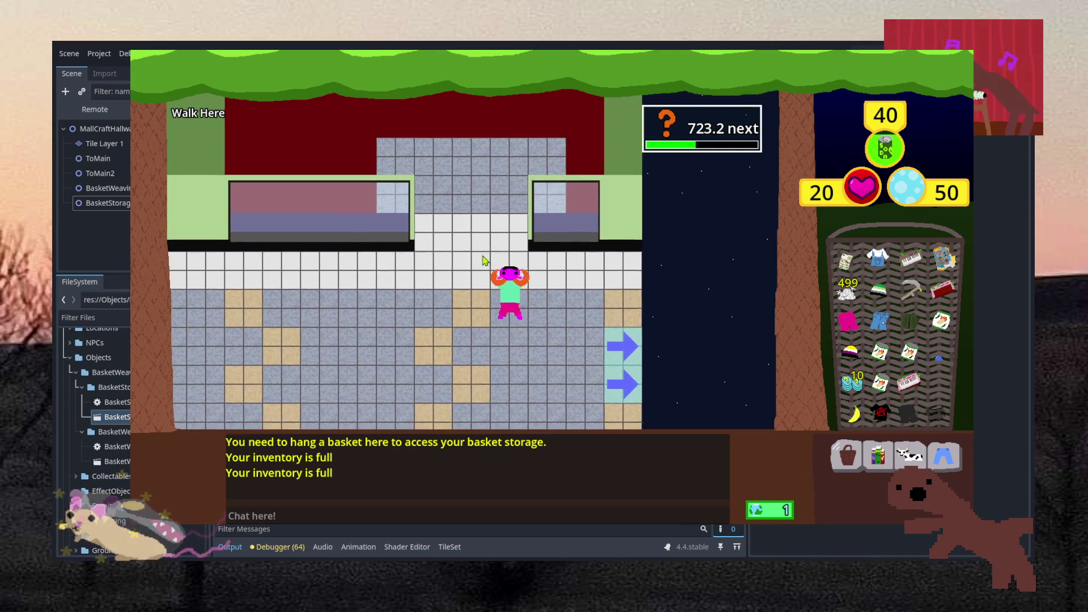
{"action": "left_click", "coordinate": [484, 261]}
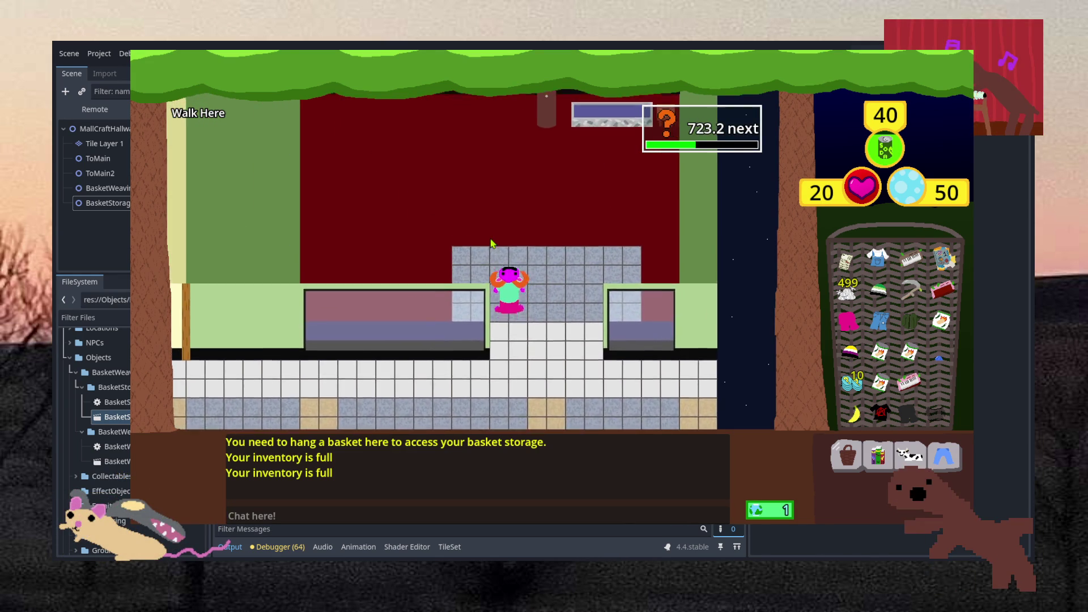
{"action": "left_click", "coordinate": [492, 243]}
{"action": "left_click", "coordinate": [537, 364]}
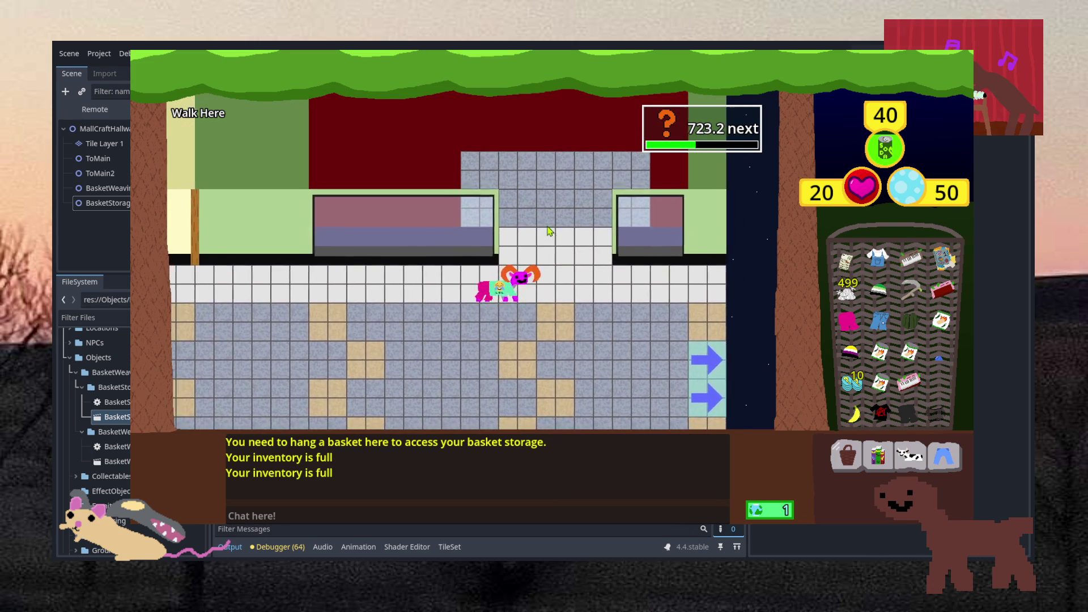
{"action": "left_click", "coordinate": [513, 229]}
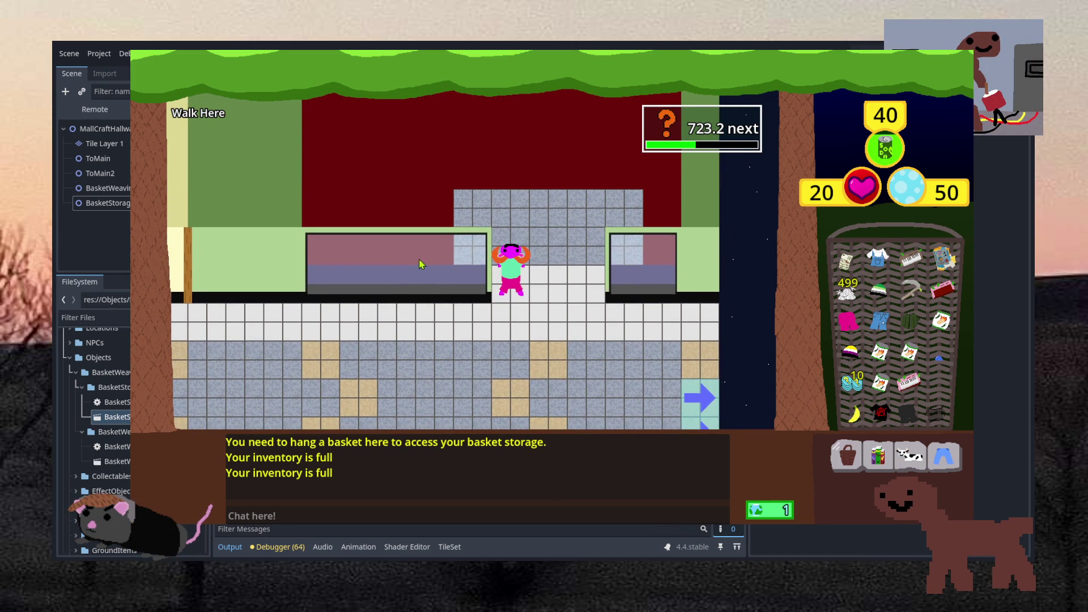
{"action": "left_click", "coordinate": [424, 264]}
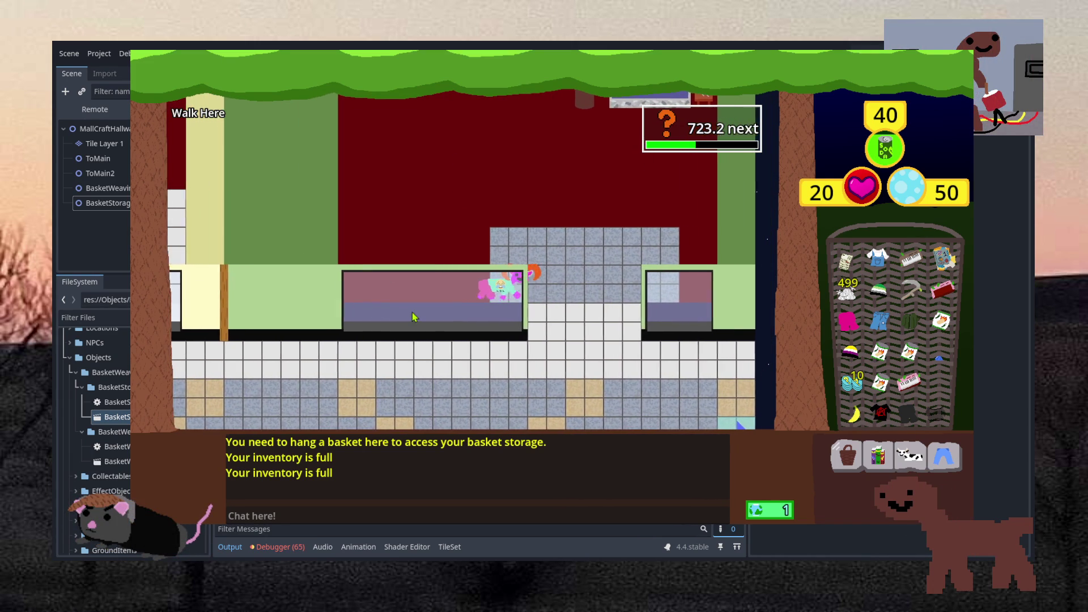
- Walk left along the hallway and close the running game
{"action": "left_click", "coordinate": [544, 310]}
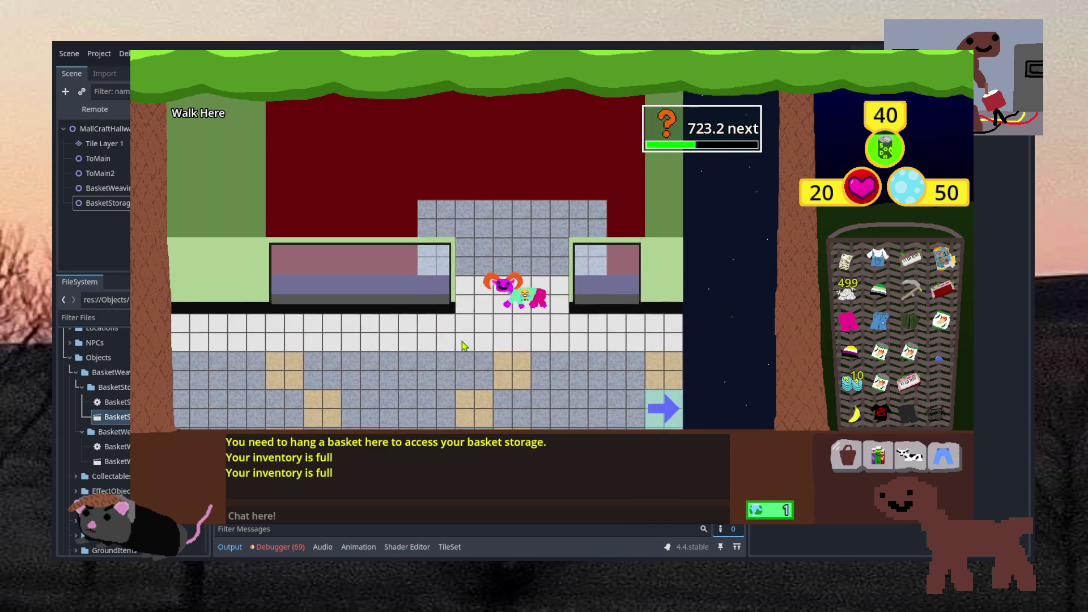
{"action": "left_click", "coordinate": [430, 334]}
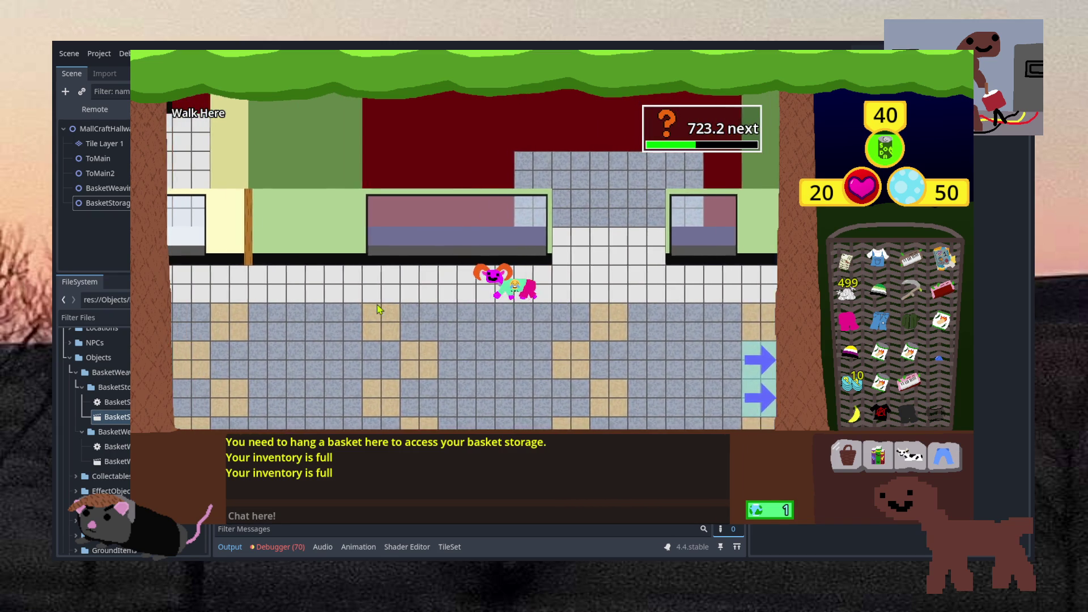
{"action": "left_click", "coordinate": [376, 304]}
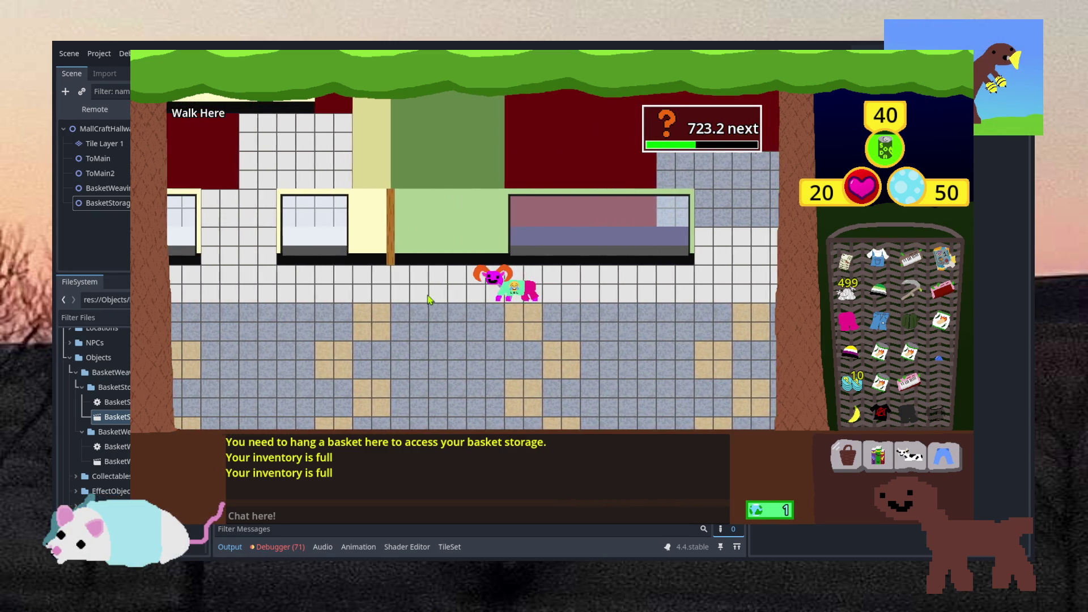
{"action": "left_click", "coordinate": [429, 299]}
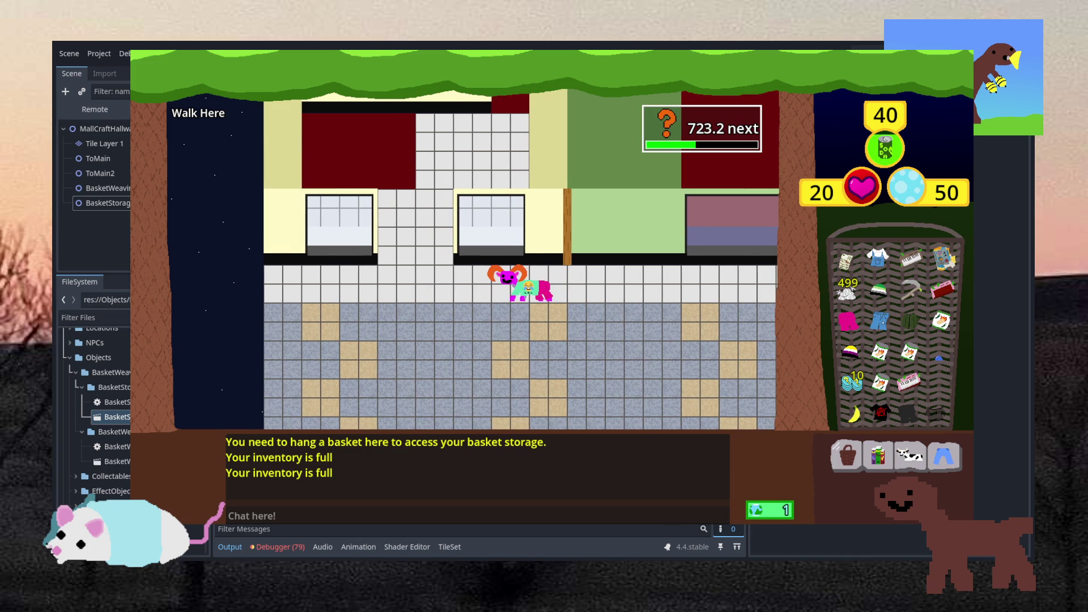
{"action": "key", "text": "alt+F4"}
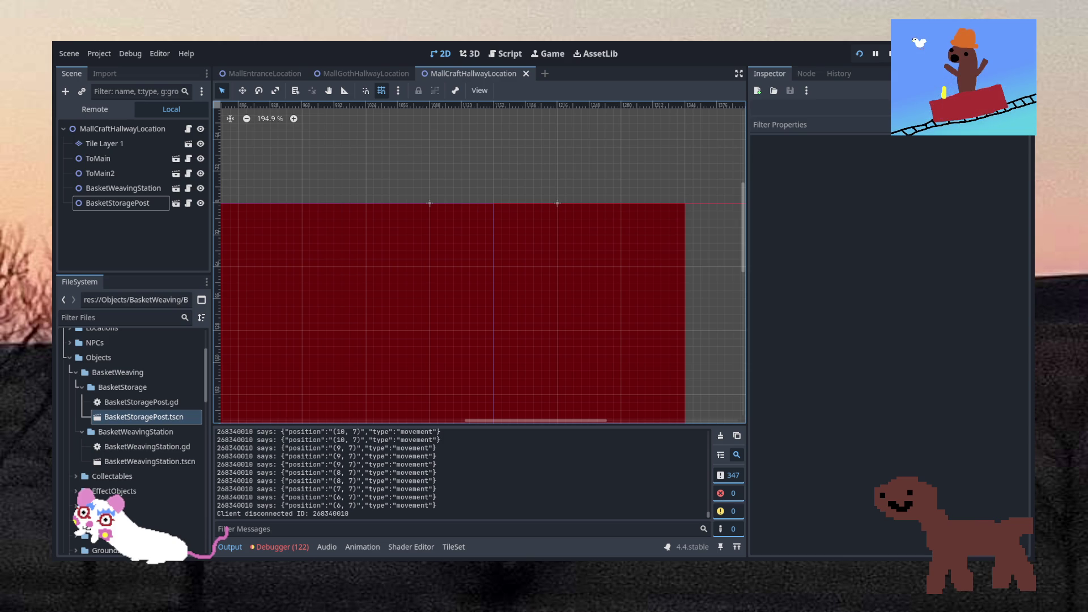
- Collapse the BasketStorage, BasketWeaving and Shops folders and expand the Mall objects folder
{"action": "scroll", "coordinate": [458, 267], "scroll_direction": "down", "scroll_amount": 10}
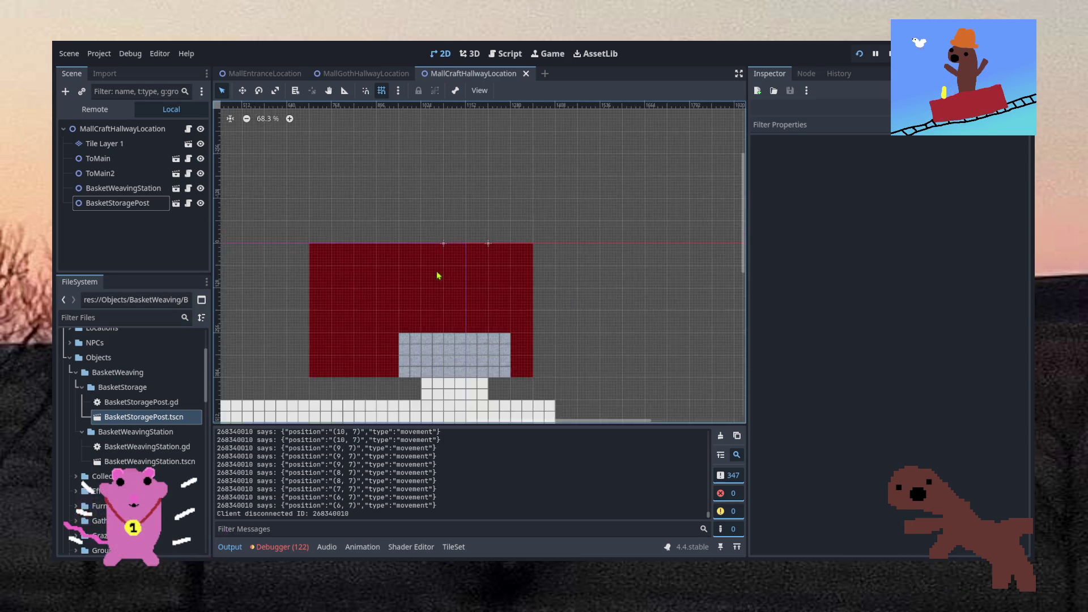
{"action": "mouse_move", "coordinate": [460, 385]}
{"action": "left_mouse_down"}
{"action": "mouse_move", "coordinate": [545, 291]}
{"action": "mouse_move", "coordinate": [606, 298]}
{"action": "left_mouse_up"}
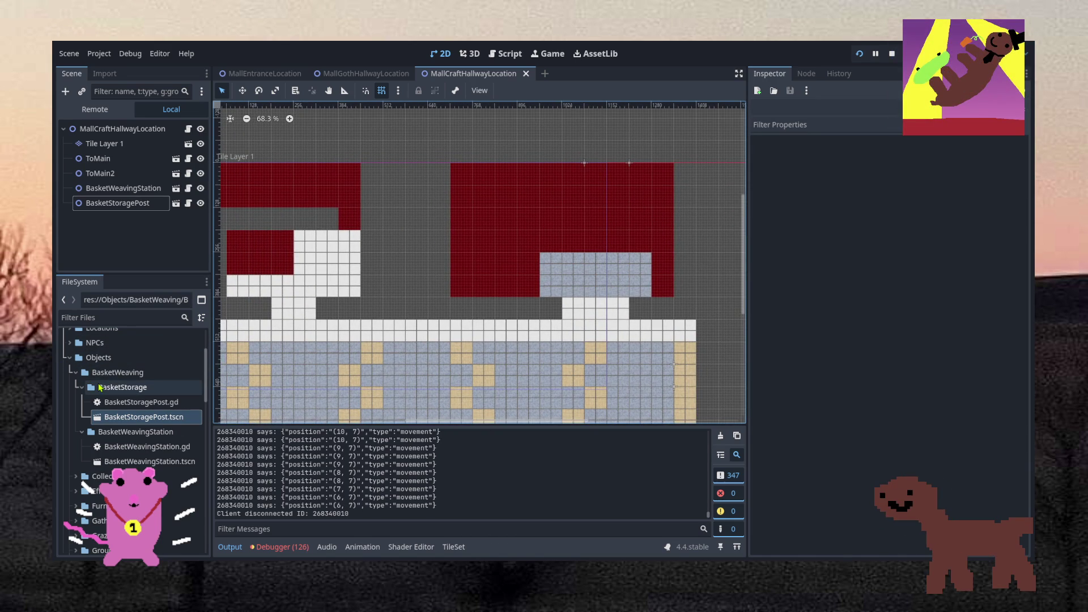
{"action": "left_click", "coordinate": [81, 387]}
{"action": "left_click", "coordinate": [76, 372]}
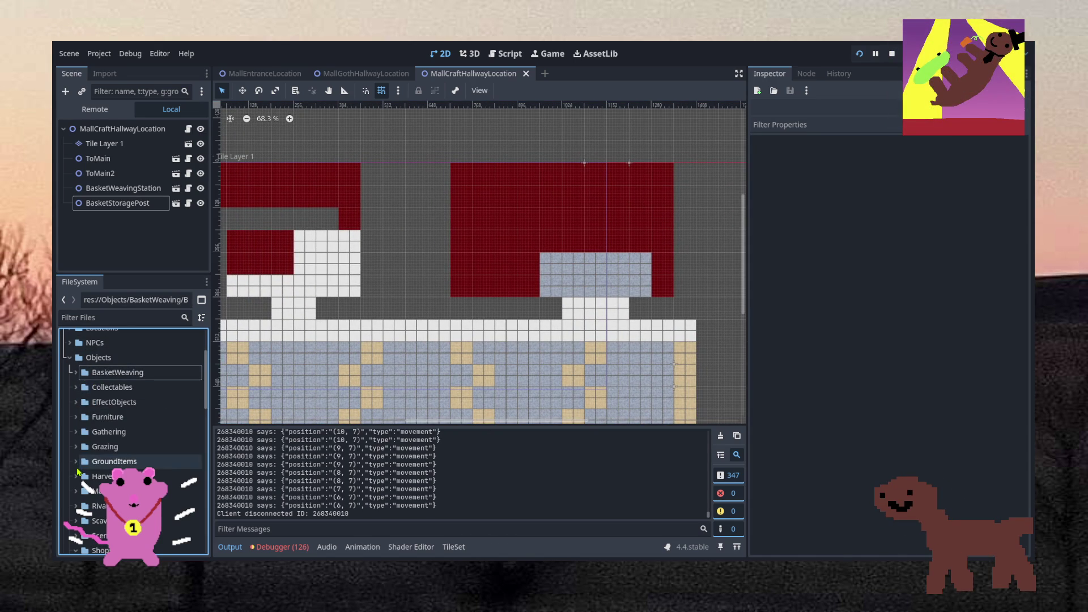
{"action": "scroll", "coordinate": [80, 464], "scroll_direction": "down", "scroll_amount": 3}
{"action": "left_click", "coordinate": [77, 413]}
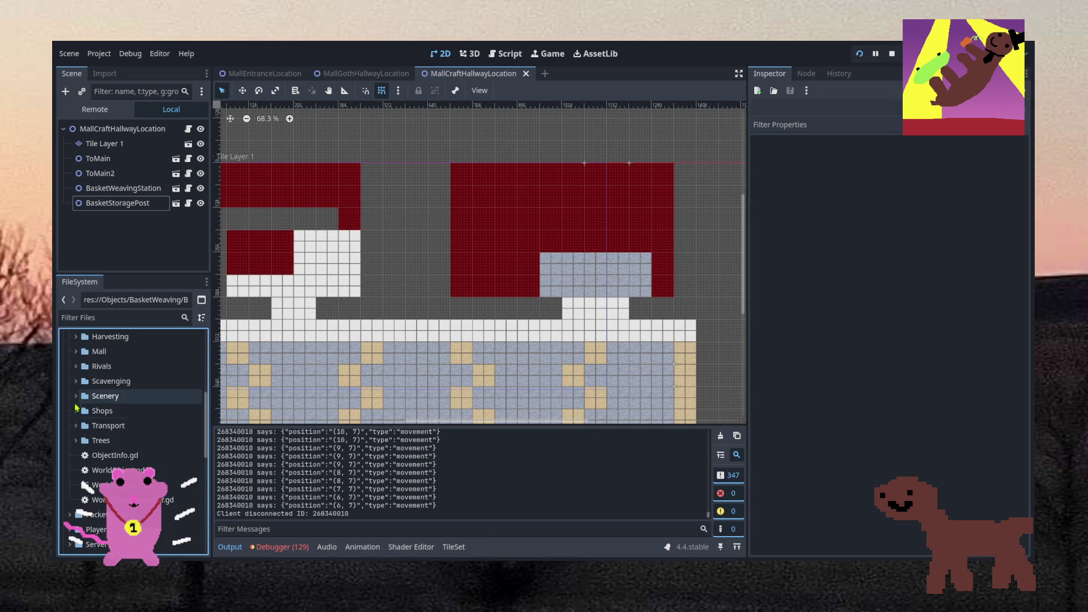
{"action": "left_click", "coordinate": [76, 366]}
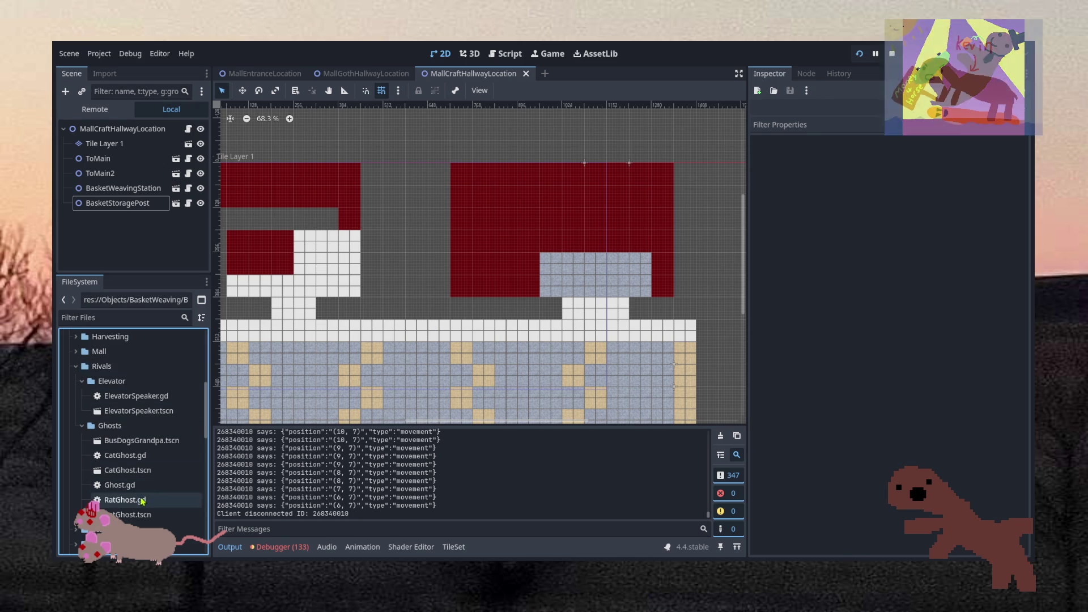
{"action": "left_click", "coordinate": [75, 366]}
{"action": "left_click", "coordinate": [75, 352]}
- Drag GarbageBin.tscn onto the hallway floor in the 2D canvas
{"action": "left_click", "coordinate": [140, 440]}
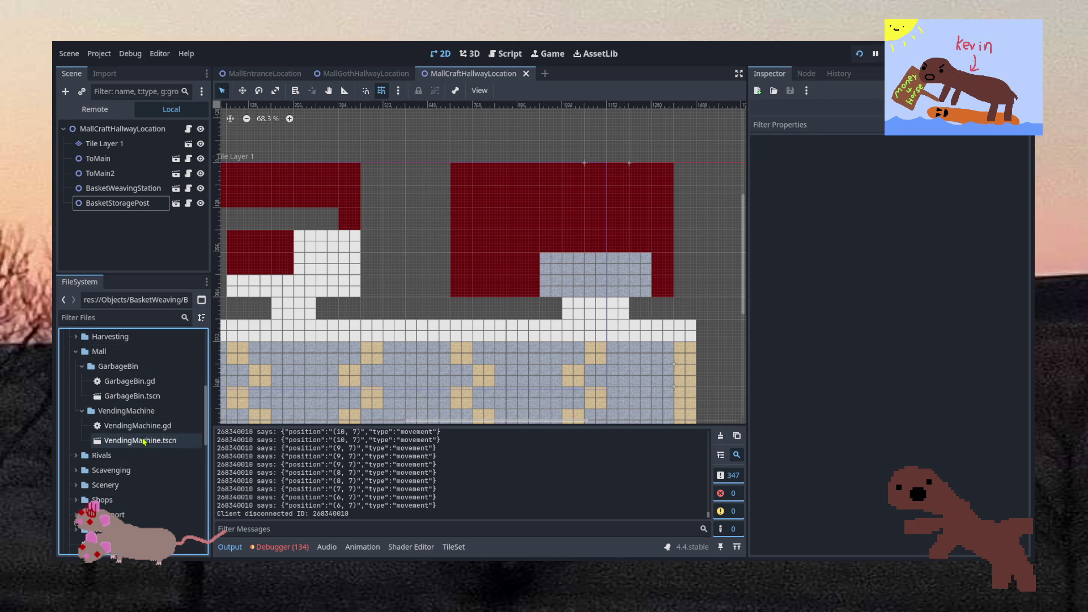
{"action": "left_click_drag", "start_coordinate": [408, 360], "coordinate": [488, 338]}
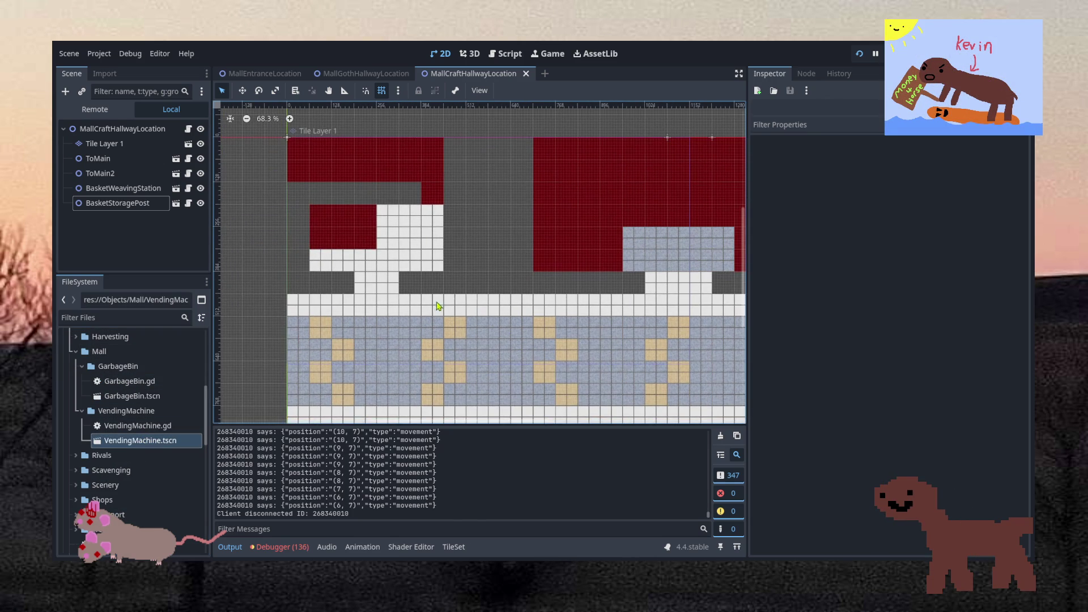
{"action": "scroll", "coordinate": [464, 303], "scroll_direction": "up", "scroll_amount": 2}
{"action": "left_click_drag", "start_coordinate": [582, 311], "coordinate": [537, 316]}
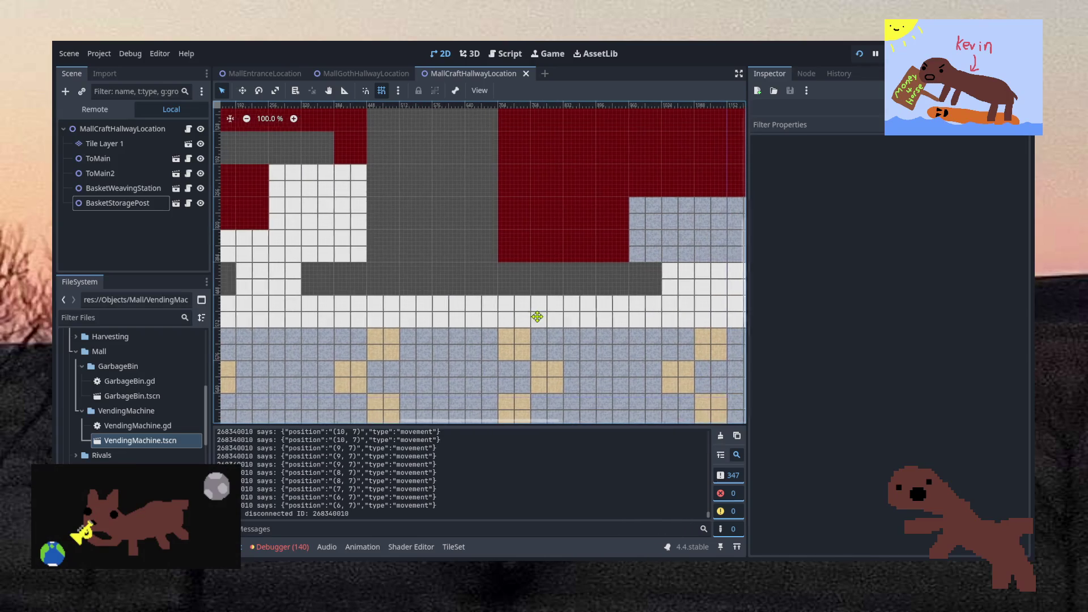
{"action": "left_click", "coordinate": [132, 396]}
{"action": "mouse_move", "coordinate": [132, 395]}
{"action": "left_mouse_down"}
{"action": "mouse_move", "coordinate": [406, 320]}
{"action": "mouse_move", "coordinate": [433, 301]}
{"action": "left_mouse_up"}
{"action": "scroll", "coordinate": [487, 276], "scroll_direction": "down", "scroll_amount": 5}
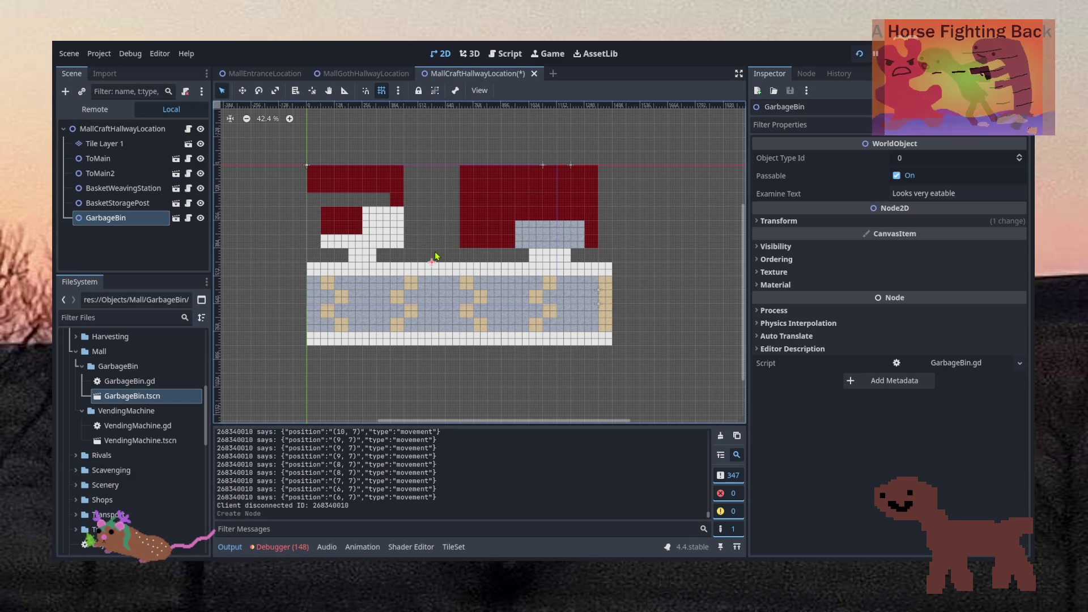
- Shift the GarbageBin left to (512, 448) and save the craft hallway scene
{"action": "scroll", "coordinate": [444, 250], "scroll_direction": "up", "scroll_amount": 3}
{"action": "key", "text": "e"}
{"action": "scroll", "coordinate": [448, 323], "scroll_direction": "right", "scroll_amount": 3}
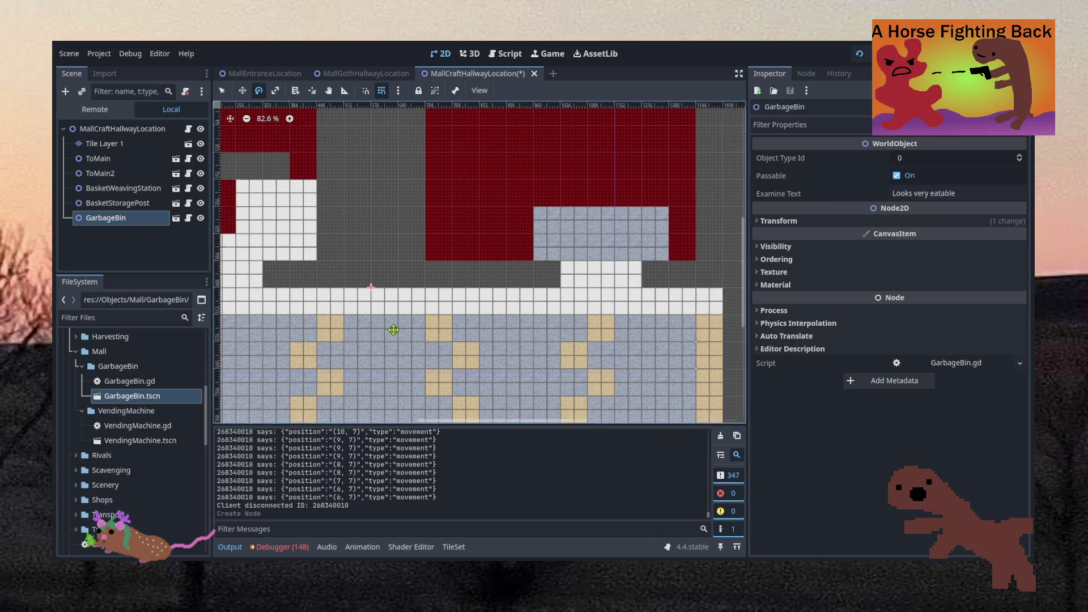
{"action": "key", "text": "w"}
{"action": "mouse_move", "coordinate": [406, 318]}
{"action": "left_mouse_down"}
{"action": "mouse_move", "coordinate": [459, 319]}
{"action": "mouse_move", "coordinate": [380, 316]}
{"action": "left_mouse_up"}
{"action": "scroll", "coordinate": [486, 161], "scroll_direction": "down", "scroll_amount": 3}
{"action": "key", "text": "q"}
{"action": "left_click", "coordinate": [660, 256]}
{"action": "key", "text": "ctrl+s"}
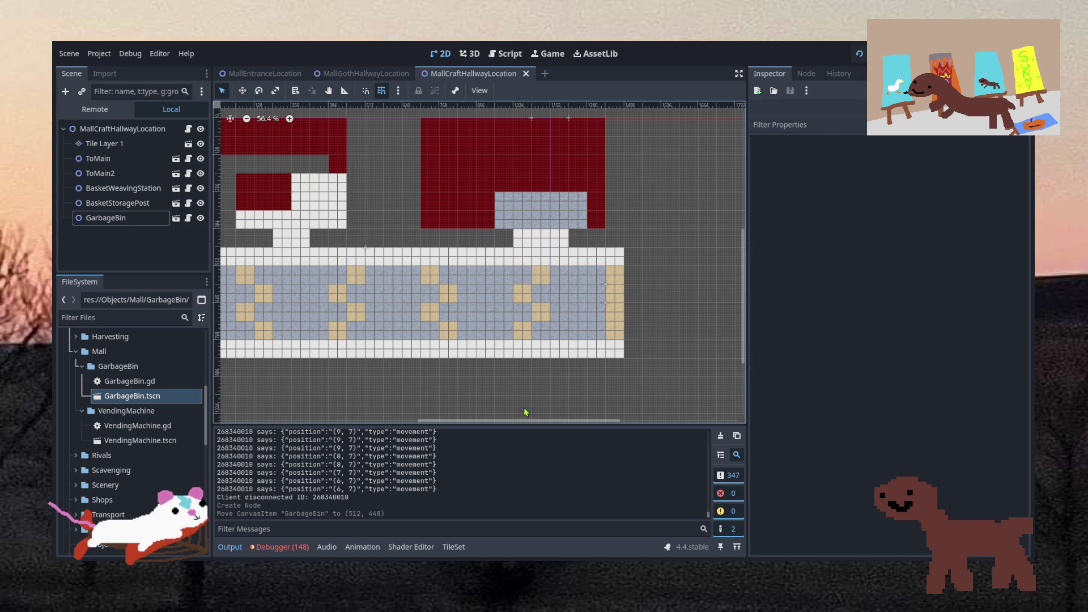
{"action": "scroll", "coordinate": [592, 368], "scroll_direction": "up", "scroll_amount": 3}
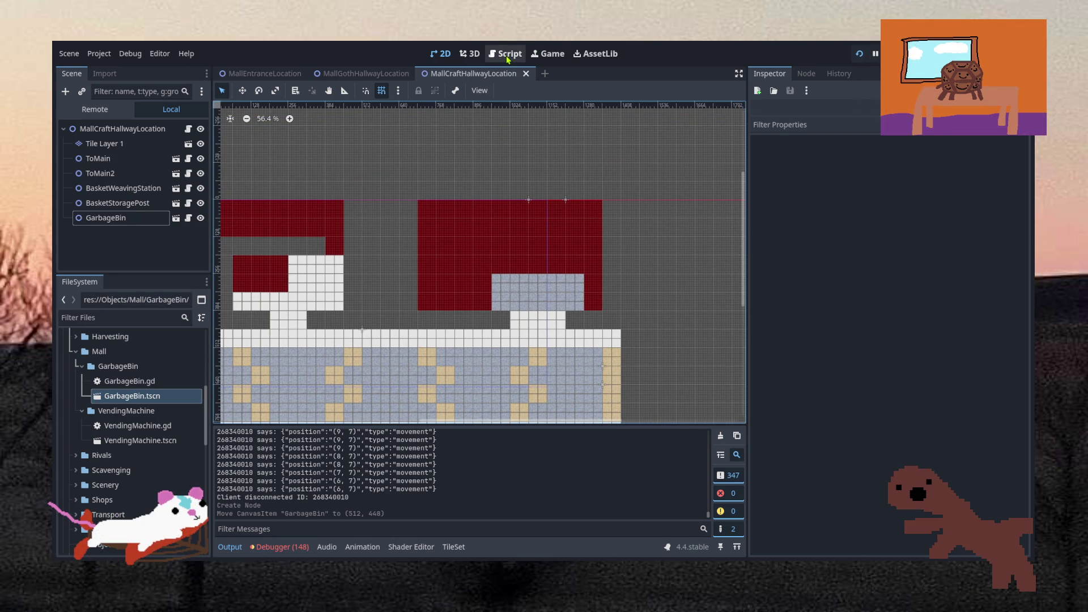
- Review MallCraftHallwayLocation.gd: one entrance at Vector2i(20, 9) facing Left
{"action": "left_click", "coordinate": [507, 58]}
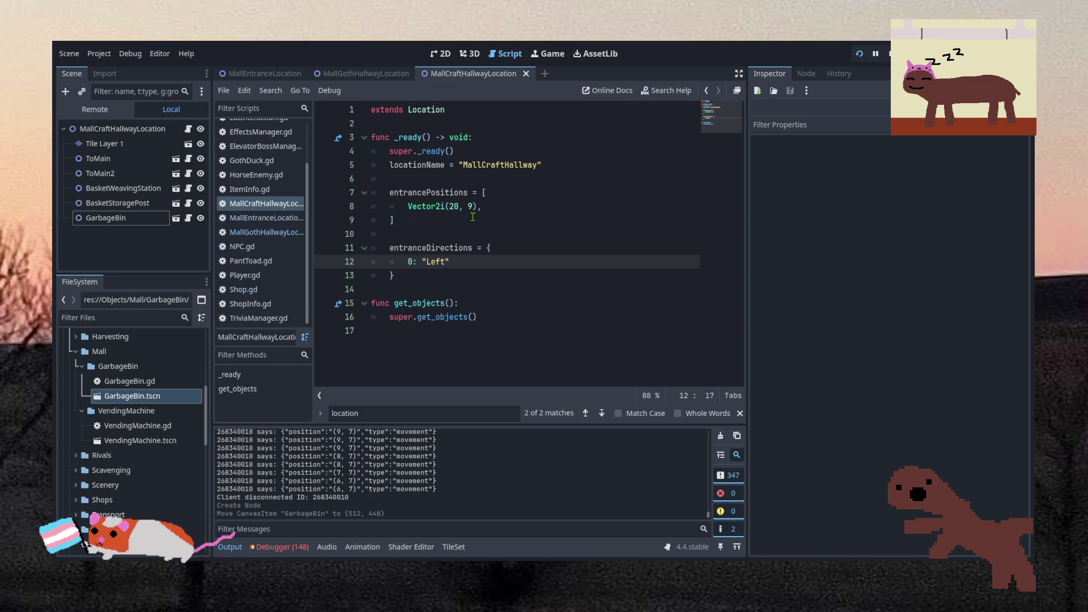
{"action": "left_click", "coordinate": [475, 225]}
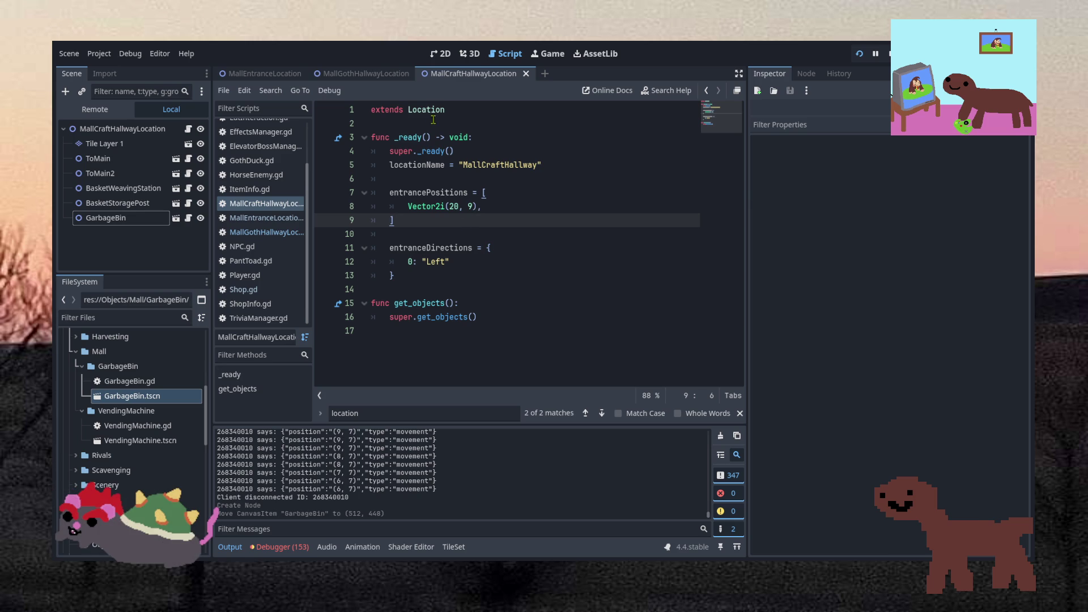
{"action": "left_click", "coordinate": [448, 53]}
{"action": "left_click", "coordinate": [508, 55]}
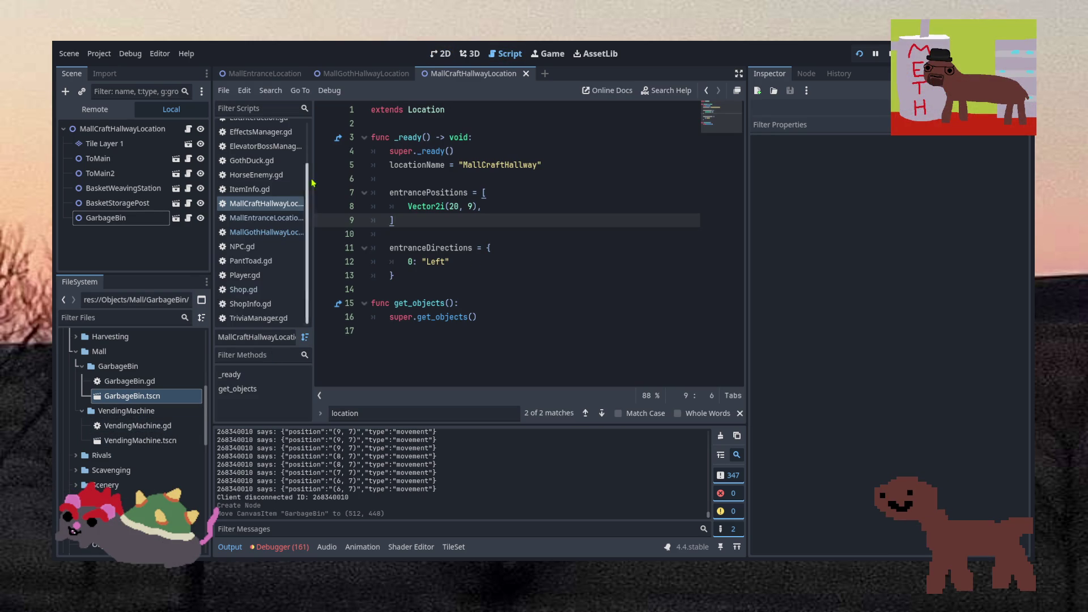
{"action": "left_click", "coordinate": [358, 73]}
- Add two VendingMachine instances to the goth hallway, the first at (192, 320)
{"action": "left_click", "coordinate": [442, 53]}
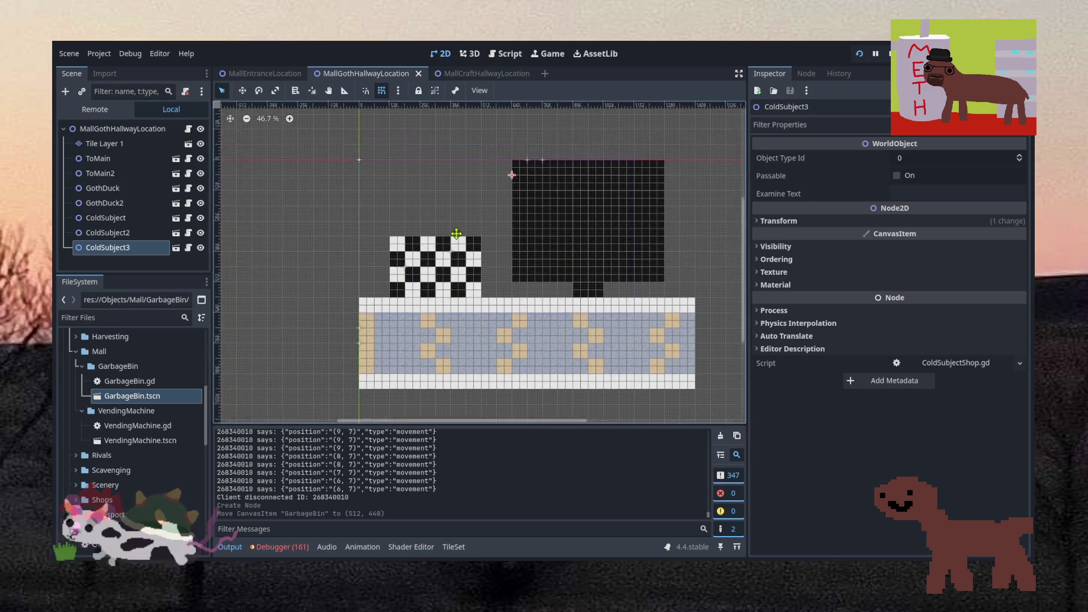
{"action": "scroll", "coordinate": [422, 235], "scroll_direction": "up", "scroll_amount": 5}
{"action": "left_click", "coordinate": [153, 442]}
{"action": "mouse_move", "coordinate": [153, 446]}
{"action": "left_mouse_down"}
{"action": "mouse_move", "coordinate": [311, 347]}
{"action": "mouse_move", "coordinate": [376, 284]}
{"action": "left_mouse_up"}
{"action": "scroll", "coordinate": [389, 280], "scroll_direction": "up", "scroll_amount": 3}
{"action": "key", "text": "w"}
{"action": "mouse_move", "coordinate": [459, 344]}
{"action": "left_mouse_down"}
{"action": "mouse_move", "coordinate": [469, 267]}
{"action": "mouse_move", "coordinate": [454, 272]}
{"action": "left_mouse_up"}
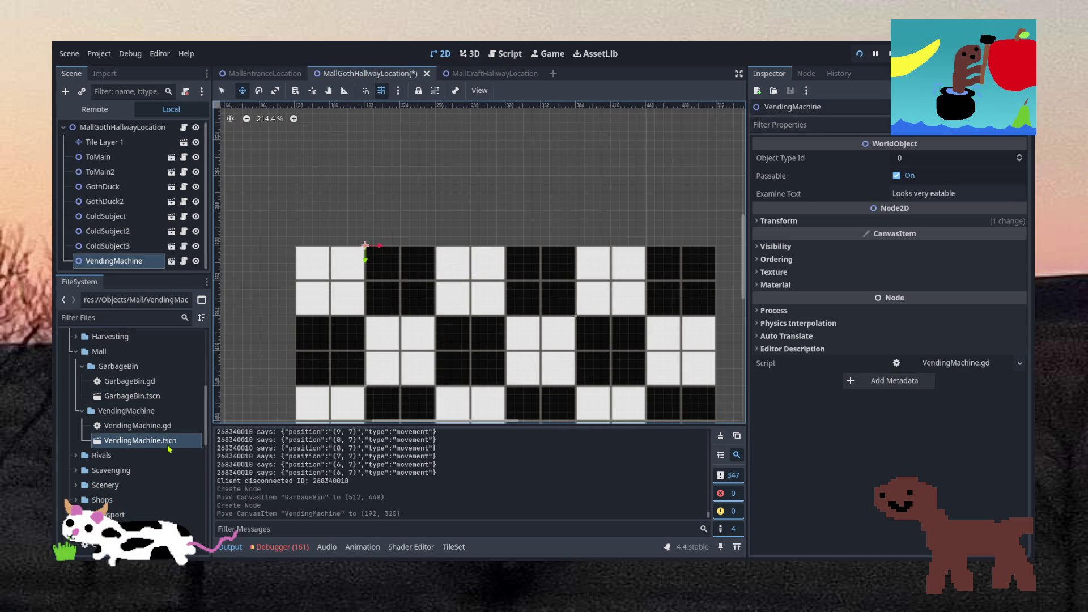
{"action": "mouse_move", "coordinate": [195, 440]}
{"action": "left_mouse_down"}
{"action": "mouse_move", "coordinate": [505, 351]}
{"action": "mouse_move", "coordinate": [546, 371]}
{"action": "mouse_move", "coordinate": [587, 347]}
{"action": "mouse_move", "coordinate": [592, 324]}
{"action": "mouse_move", "coordinate": [613, 333]}
{"action": "left_mouse_up"}
{"action": "left_click_drag", "start_coordinate": [544, 343], "coordinate": [393, 333]}
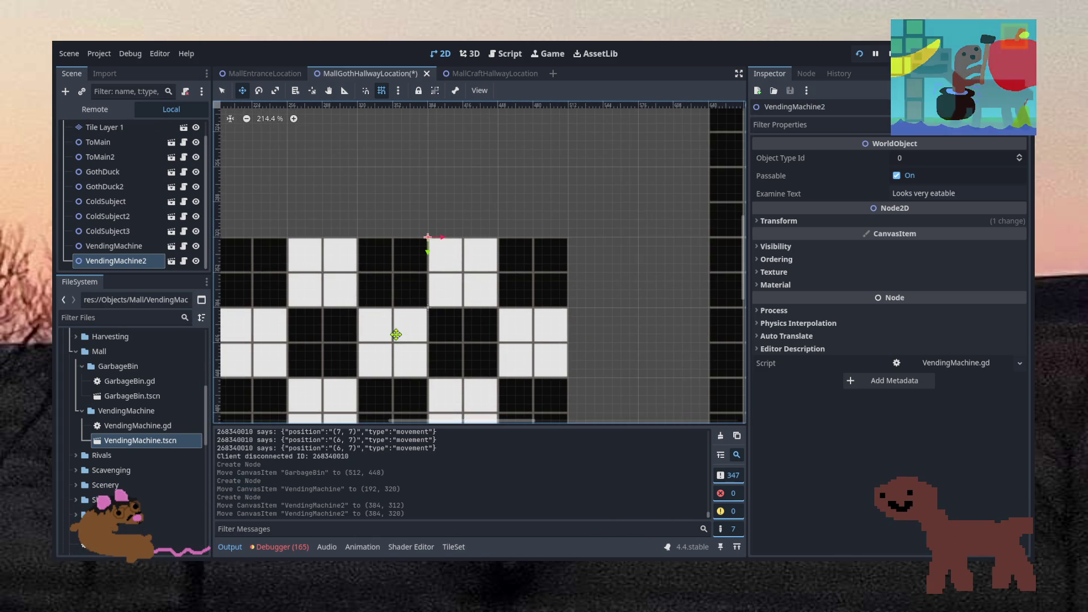
- Place a GarbageBin at (448, 320) and save the goth hallway scene
{"action": "left_click", "coordinate": [147, 396]}
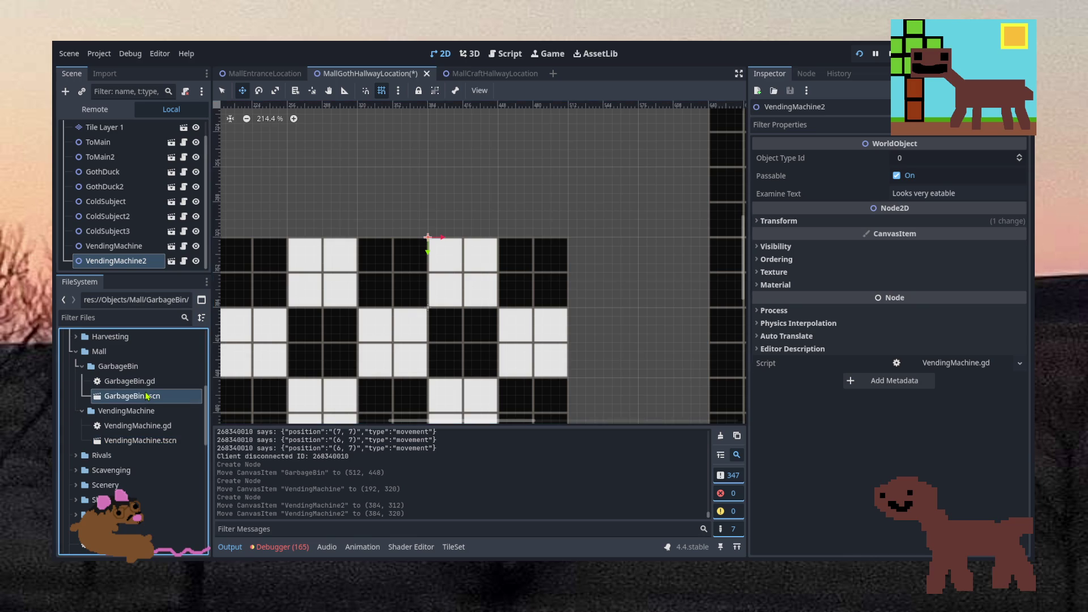
{"action": "left_click_drag", "start_coordinate": [201, 386], "coordinate": [490, 276]}
{"action": "left_click_drag", "start_coordinate": [511, 351], "coordinate": [523, 338]}
{"action": "scroll", "coordinate": [565, 252], "scroll_direction": "down", "scroll_amount": 4}
{"action": "key", "text": "q"}
{"action": "left_click", "coordinate": [649, 196]}
{"action": "key", "text": "ctrl+s"}
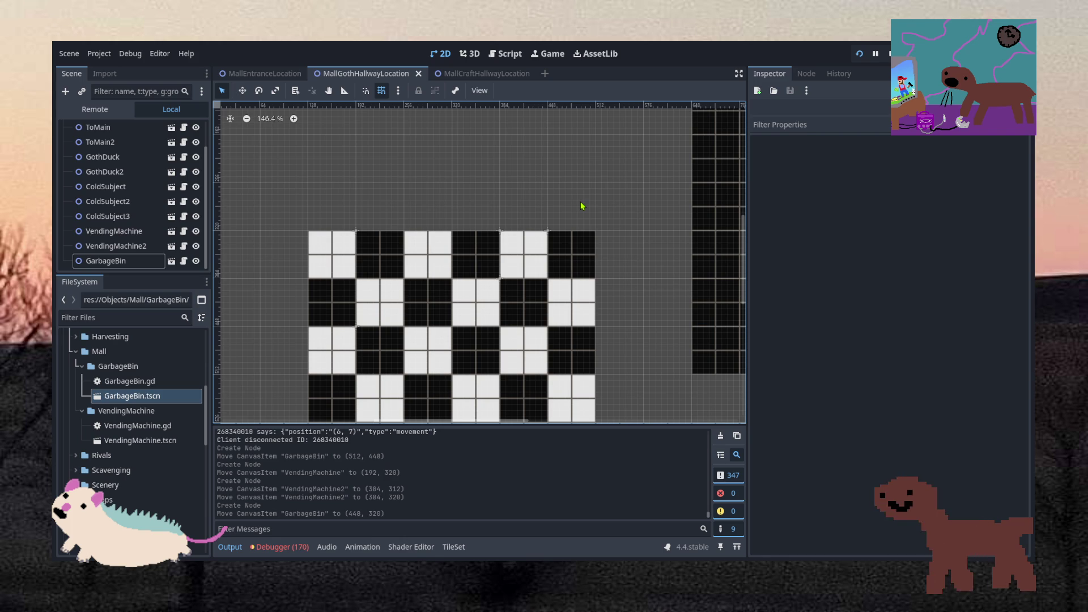
{"action": "left_click", "coordinate": [861, 56]}
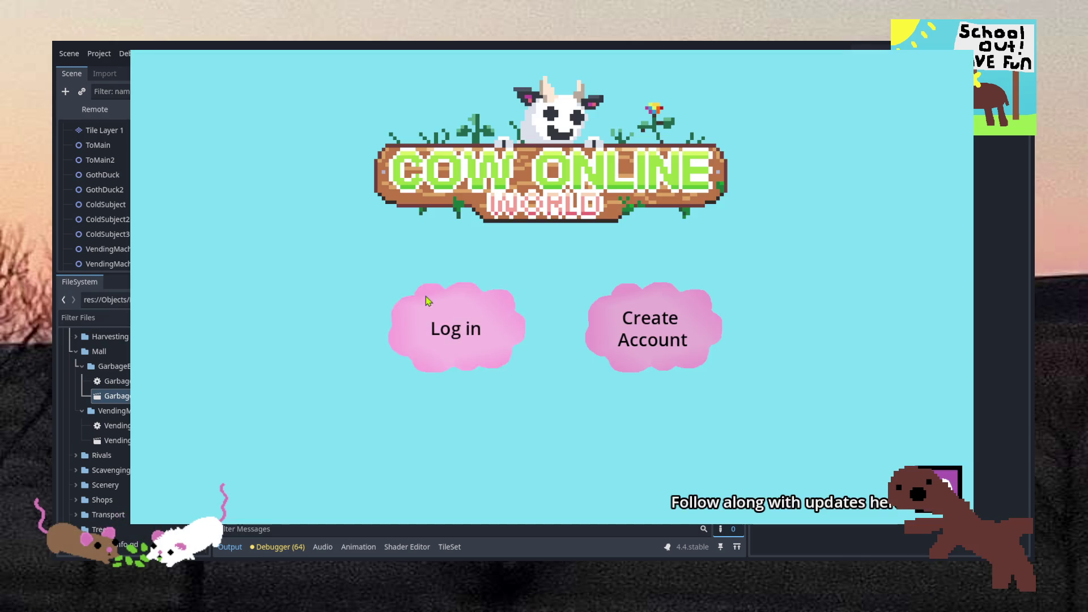
{"action": "left_click", "coordinate": [429, 303]}
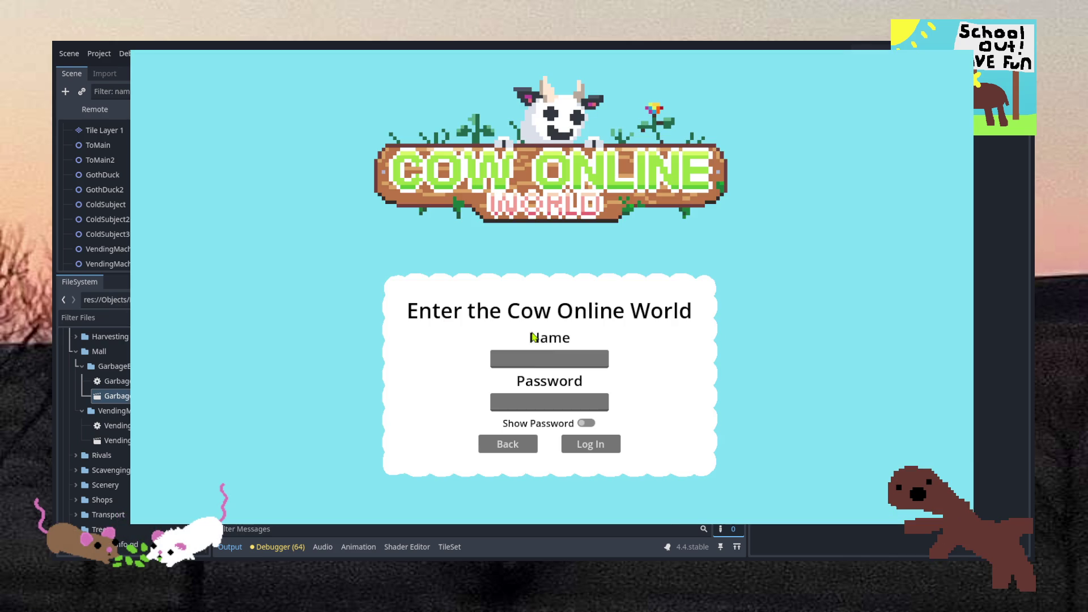
{"action": "left_click", "coordinate": [535, 353]}
{"action": "type", "text": "bee"}
{"action": "key", "text": "Tab"}
{"action": "type", "text": "********"}
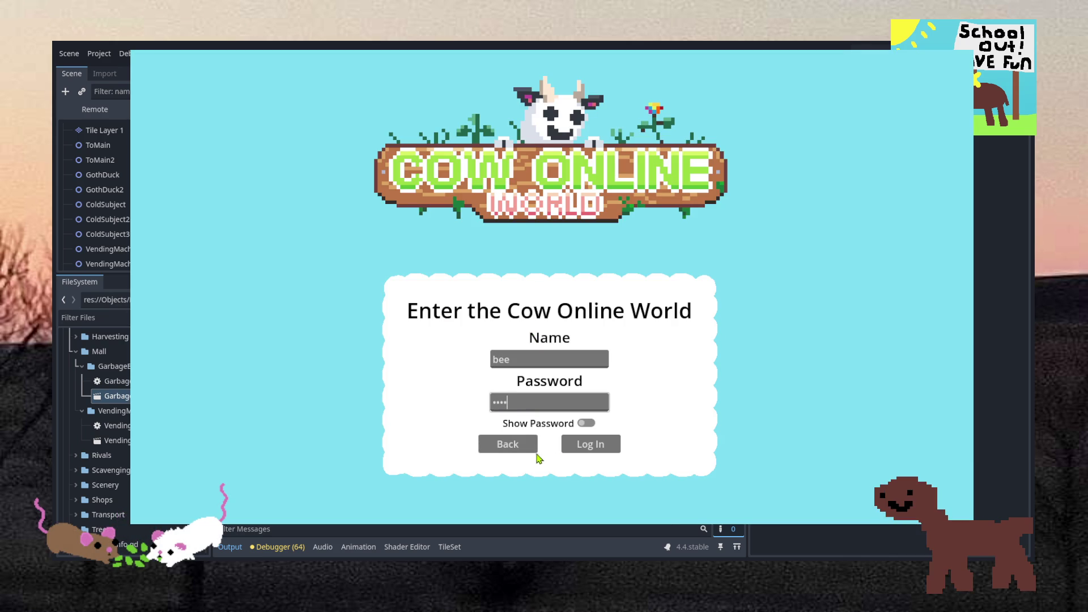
{"action": "left_click", "coordinate": [587, 445]}
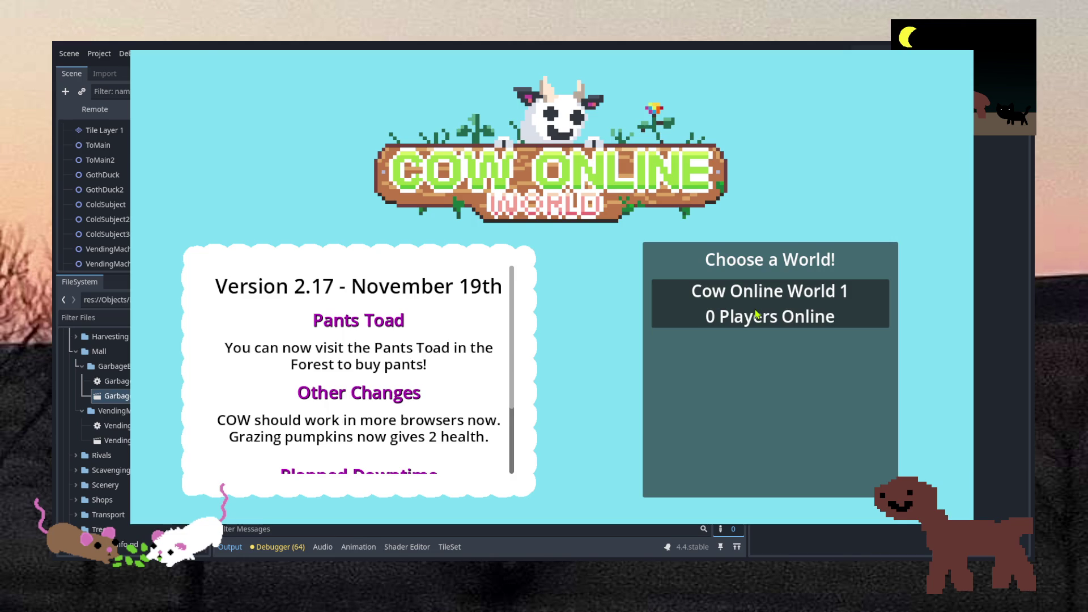
{"action": "left_click", "coordinate": [757, 315]}
{"action": "left_click", "coordinate": [481, 325]}
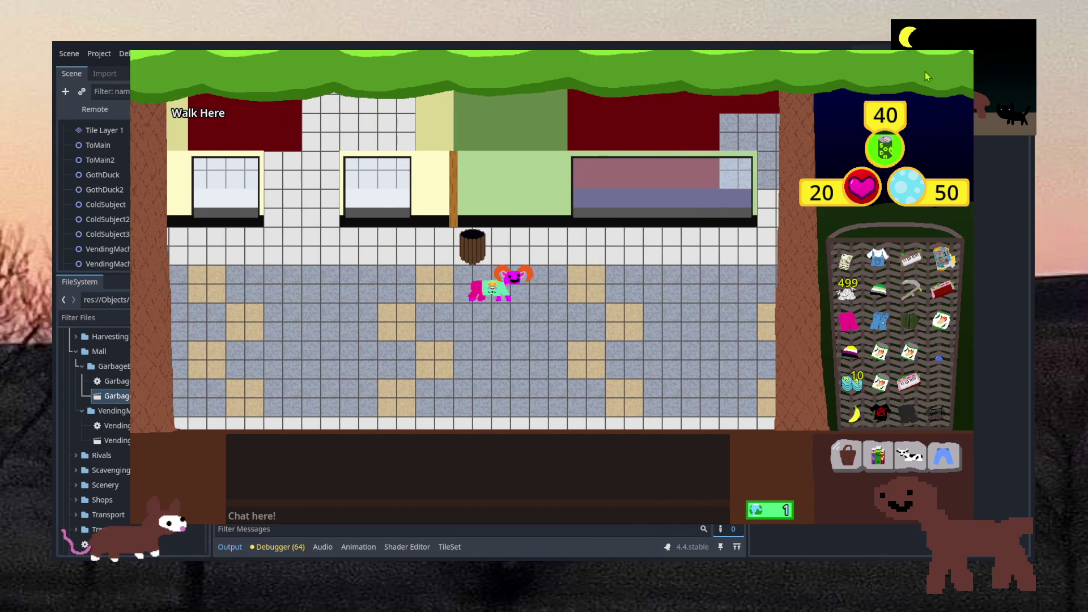
{"action": "key", "text": "alt+F4"}
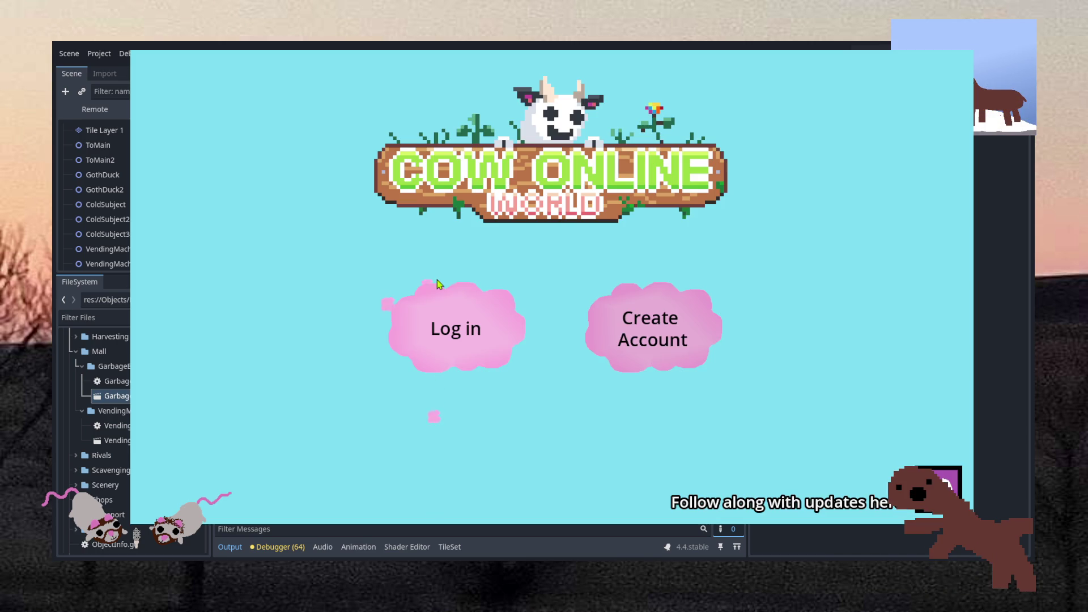
{"action": "left_click", "coordinate": [445, 326]}
{"action": "type", "text": "bob"}
{"action": "left_click", "coordinate": [496, 402]}
{"action": "type", "text": "password"}
{"action": "left_click", "coordinate": [594, 444]}
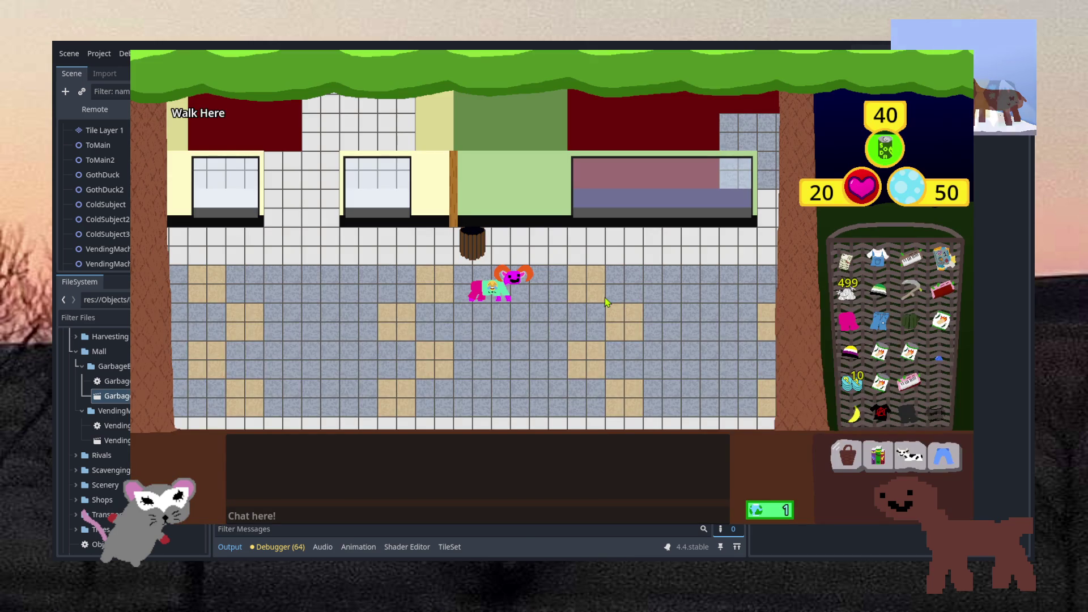
{"action": "left_click", "coordinate": [663, 309]}
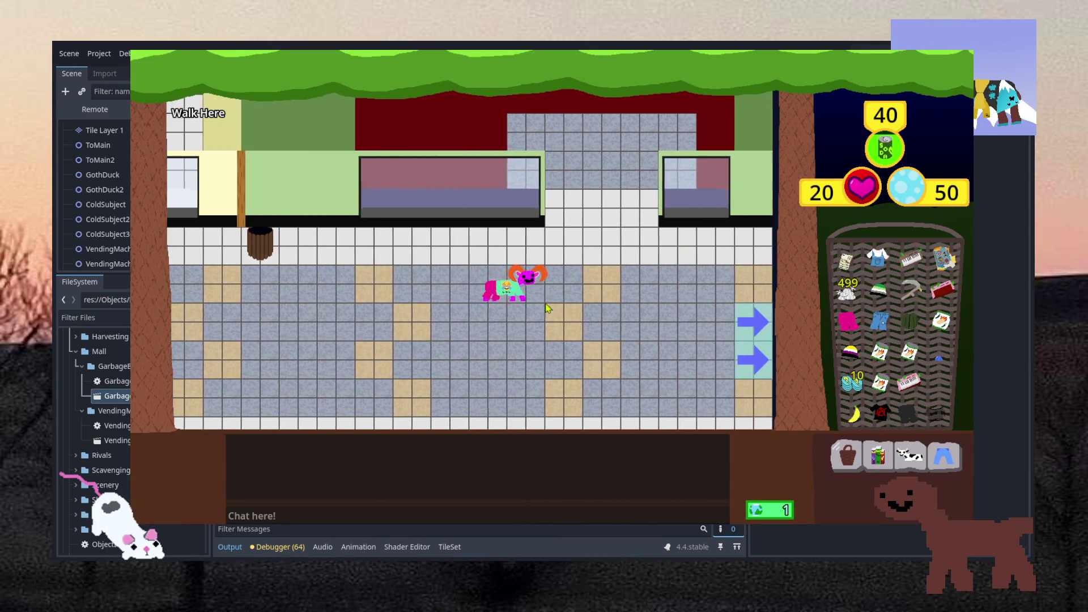
{"action": "key", "text": "F8"}
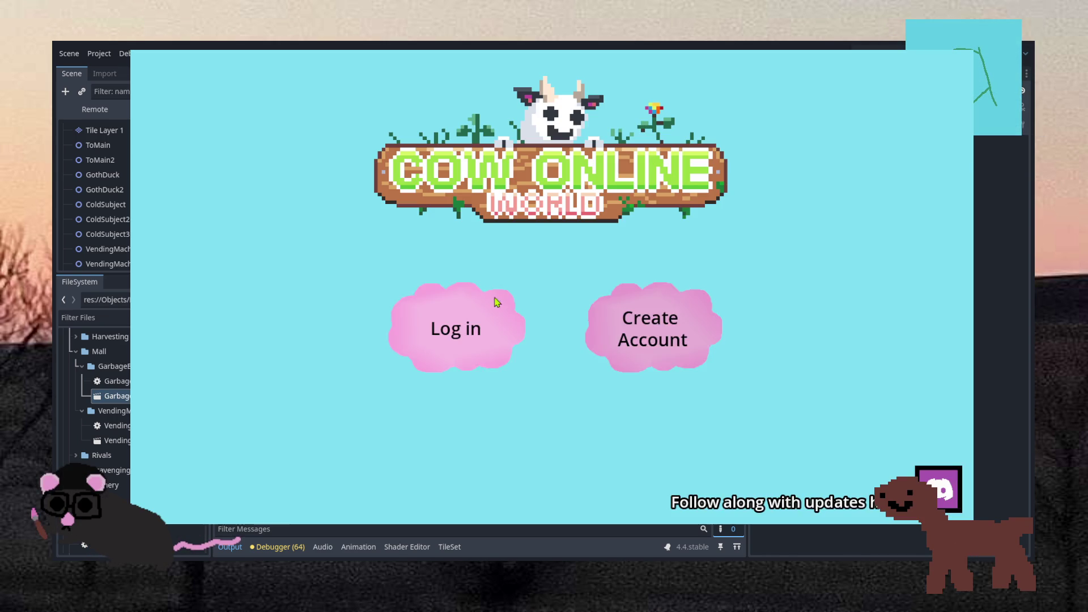
- Run the game, log in with the account name and password, and enter Cow Online World 1
{"action": "left_click", "coordinate": [491, 311]}
{"action": "left_click", "coordinate": [523, 357]}
{"action": "type", "text": "bob"}
{"action": "left_click", "coordinate": [528, 393]}
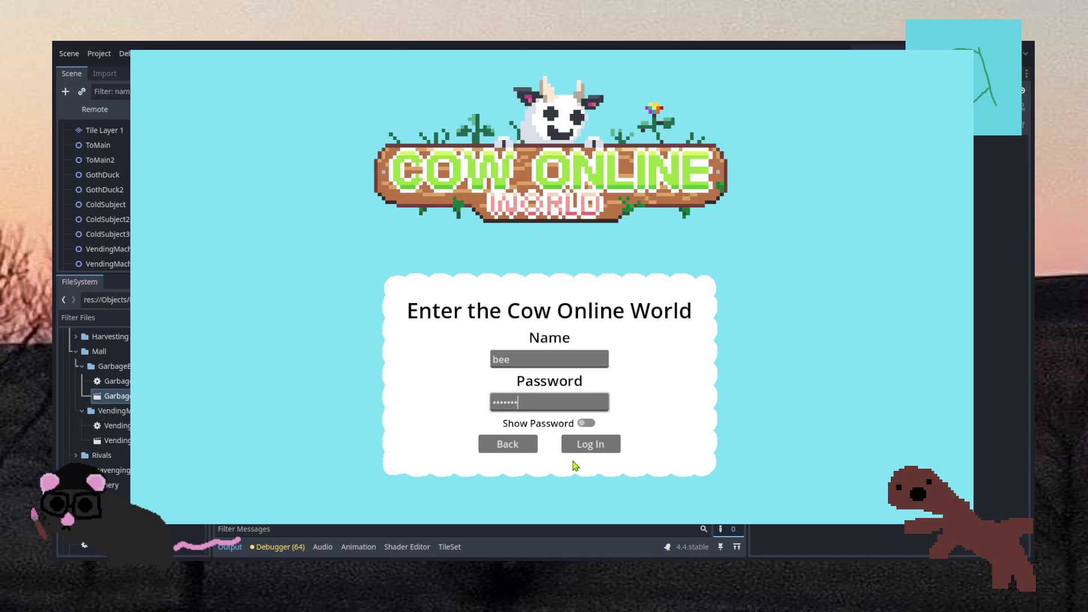
{"action": "left_click", "coordinate": [601, 441]}
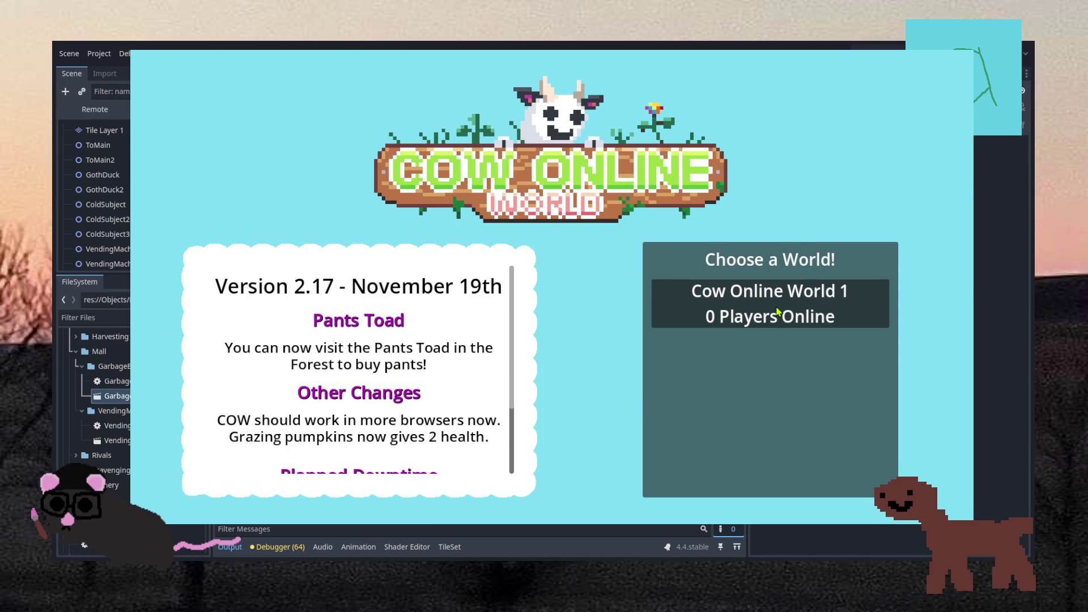
{"action": "left_click", "coordinate": [777, 311]}
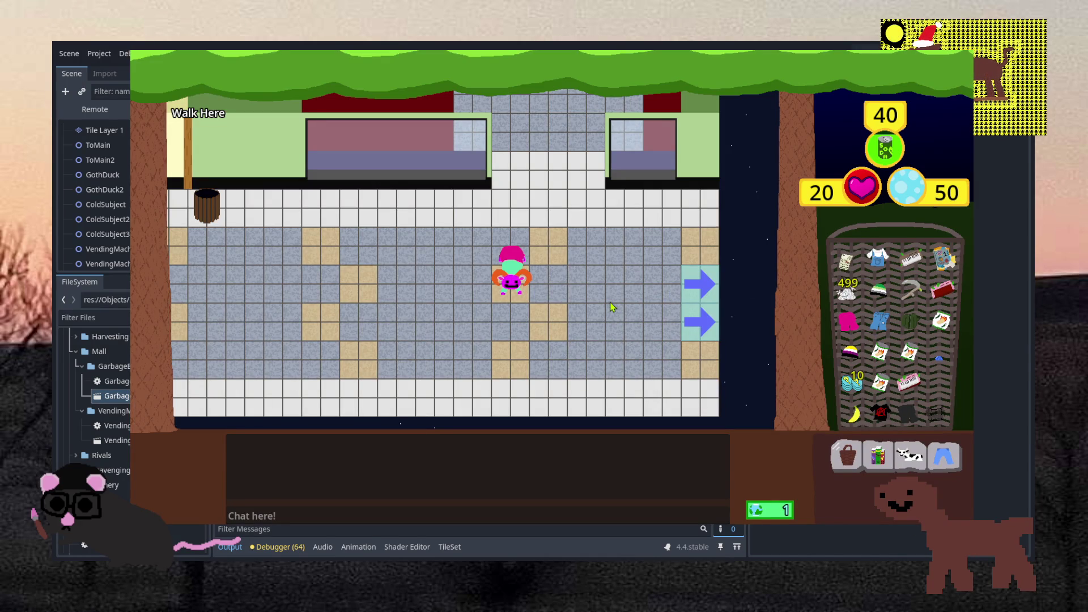
- Warp to the goth hallway with ':warp MallGarbage' and walk through it
{"action": "left_click", "coordinate": [389, 507]}
{"action": "type", "text": ":warp Mall"}
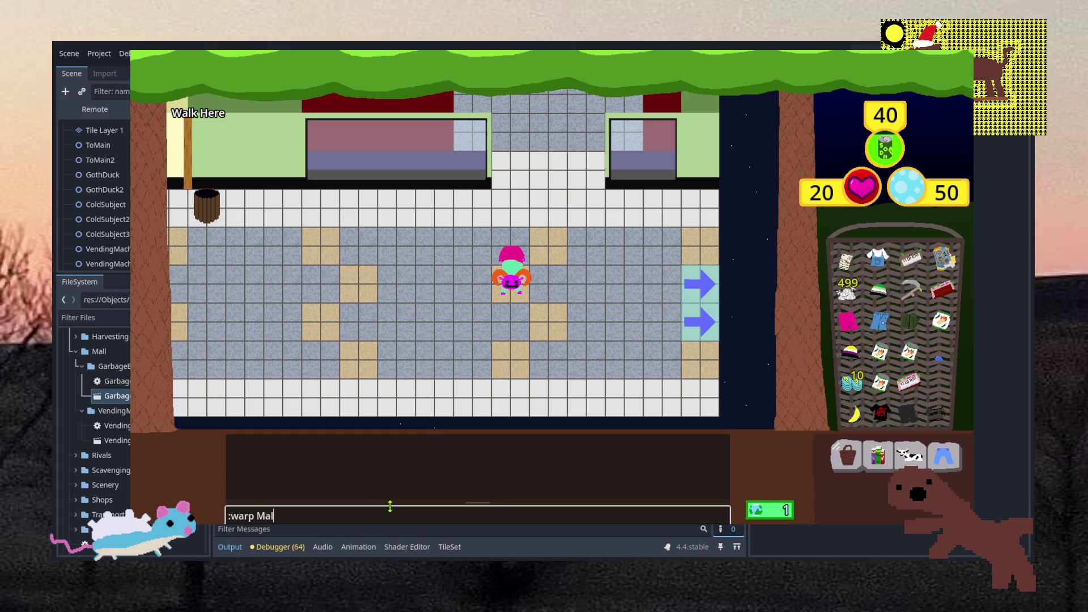
{"action": "type", "text": "Garbage"}
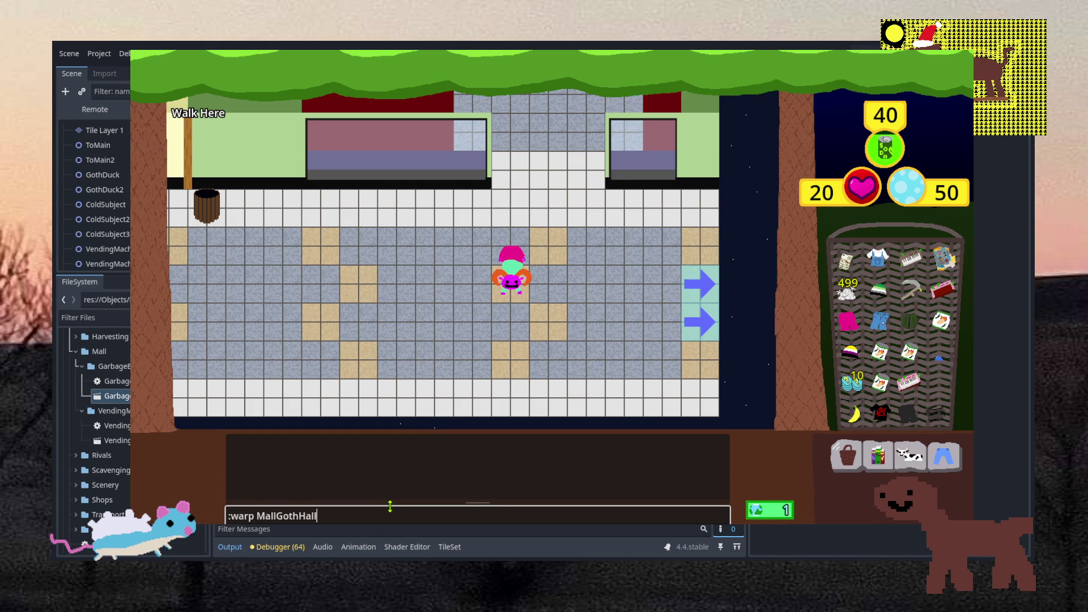
{"action": "key", "text": "Return"}
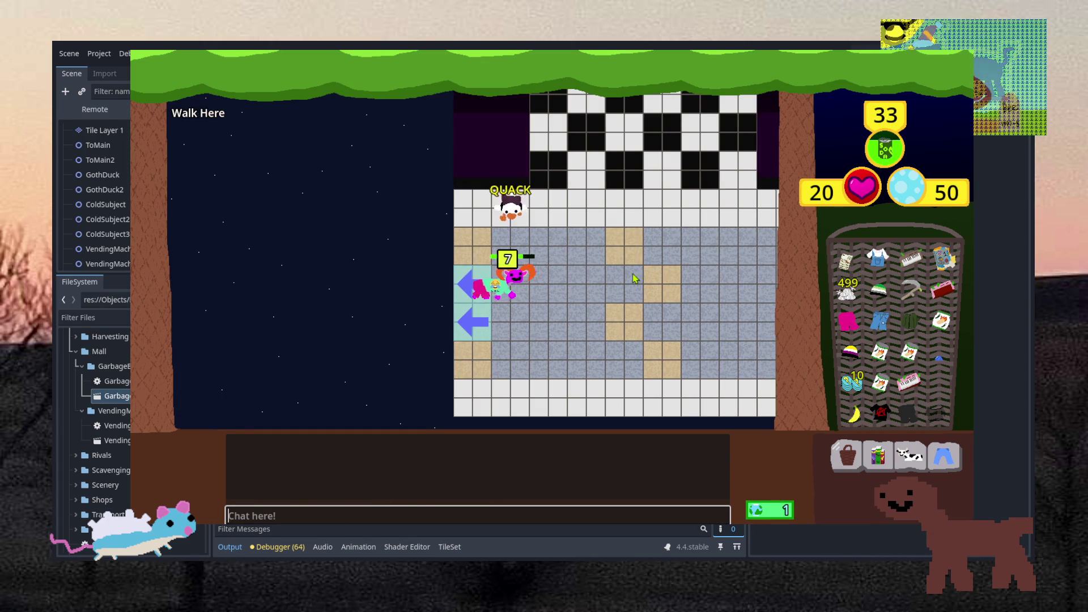
{"action": "left_click", "coordinate": [626, 284]}
{"action": "left_click", "coordinate": [561, 210]}
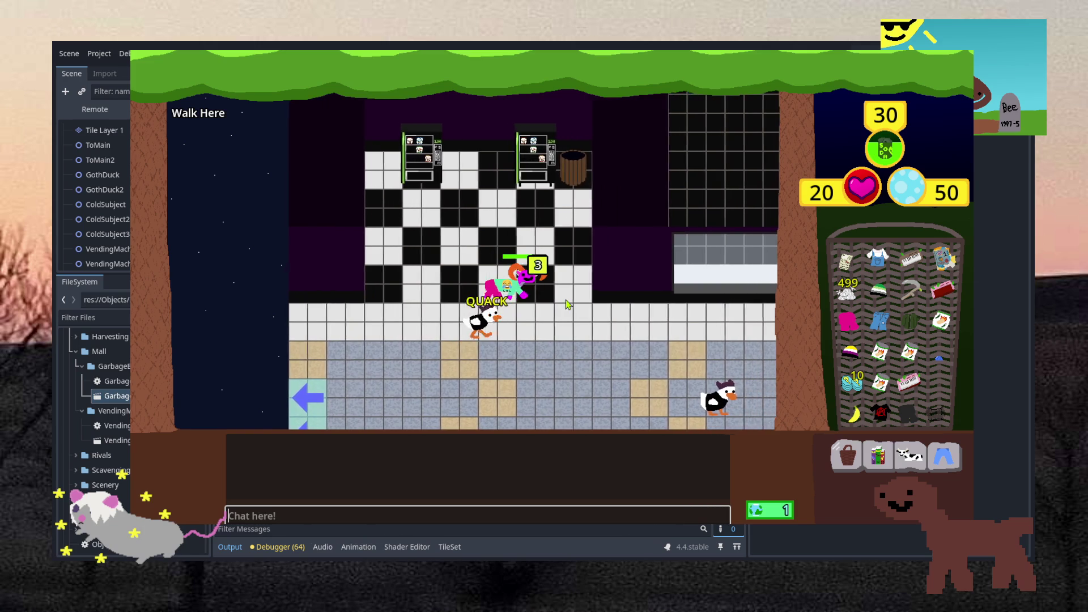
{"action": "left_click", "coordinate": [512, 283]}
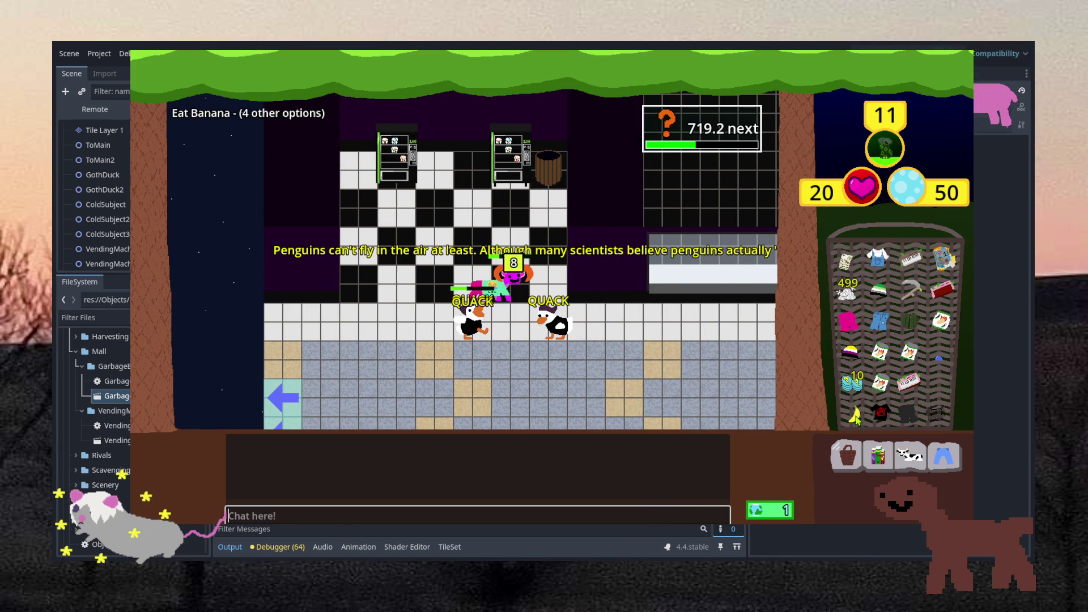
- Eat the banana and Jalapeno Chips and talk with the duck several times
{"action": "left_click", "coordinate": [856, 418]}
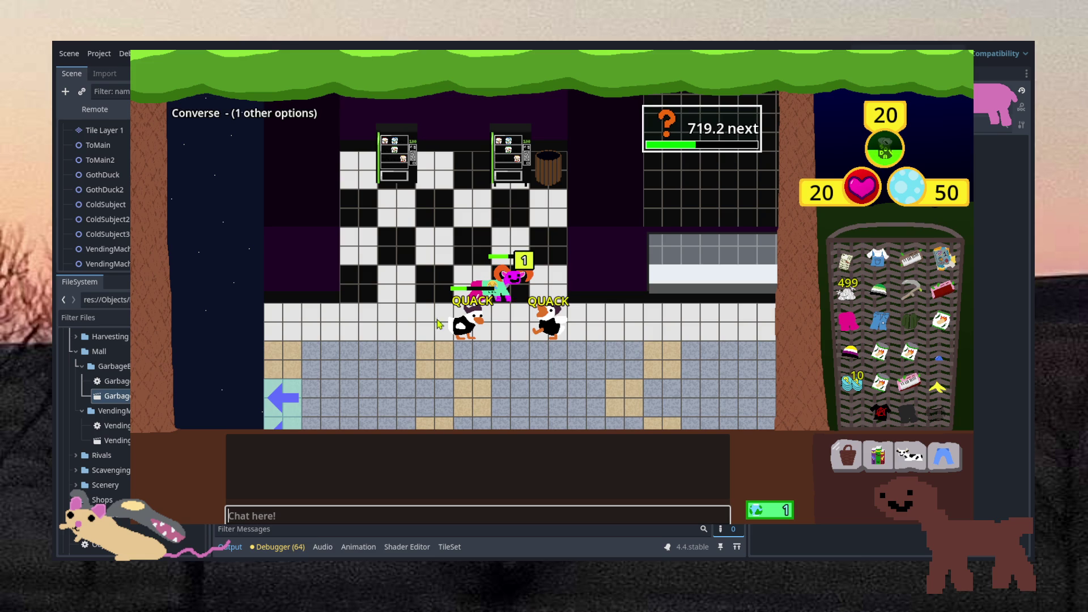
{"action": "left_click", "coordinate": [462, 328]}
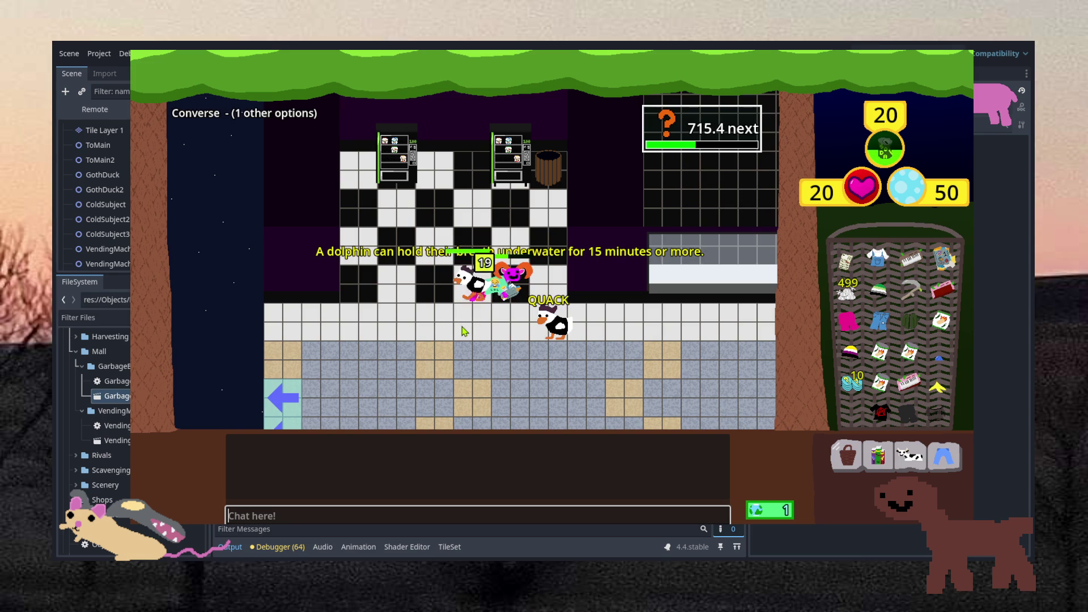
{"action": "left_click", "coordinate": [397, 250]}
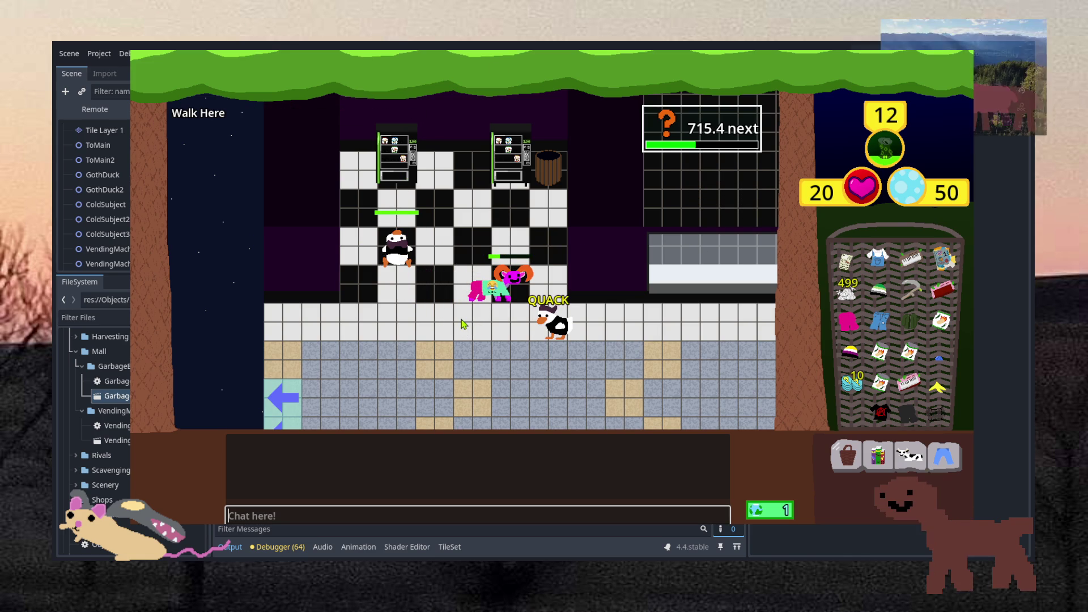
{"action": "left_click", "coordinate": [512, 276]}
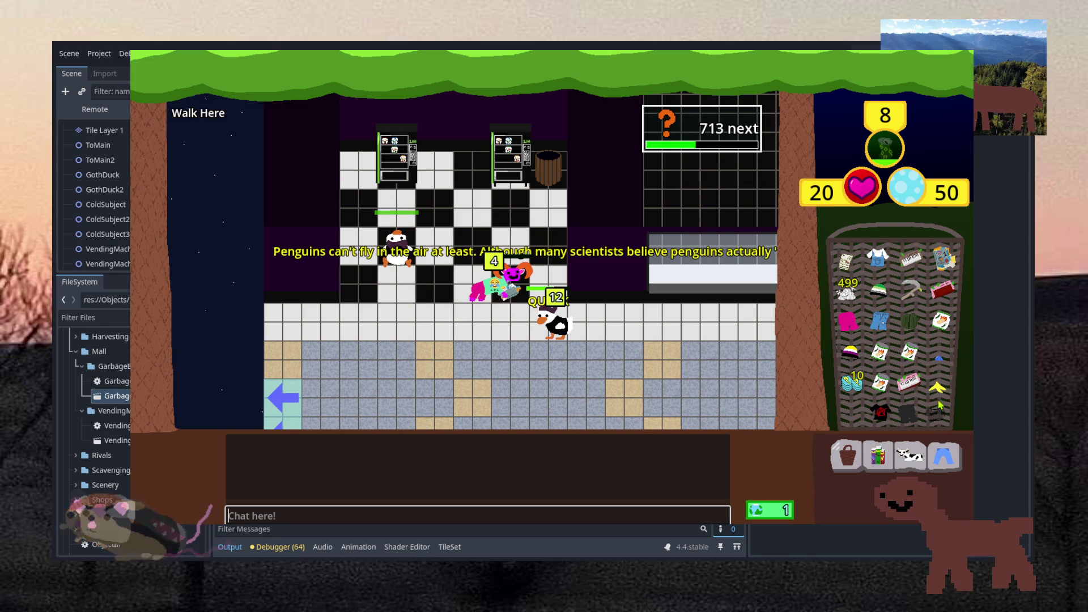
{"action": "left_click", "coordinate": [940, 321]}
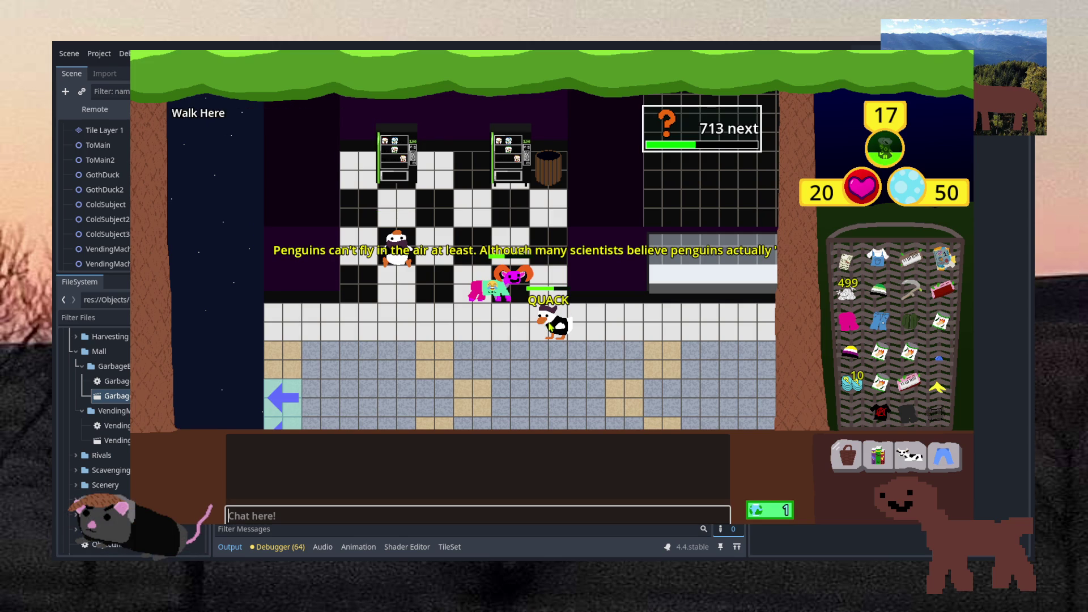
{"action": "left_click", "coordinate": [502, 242]}
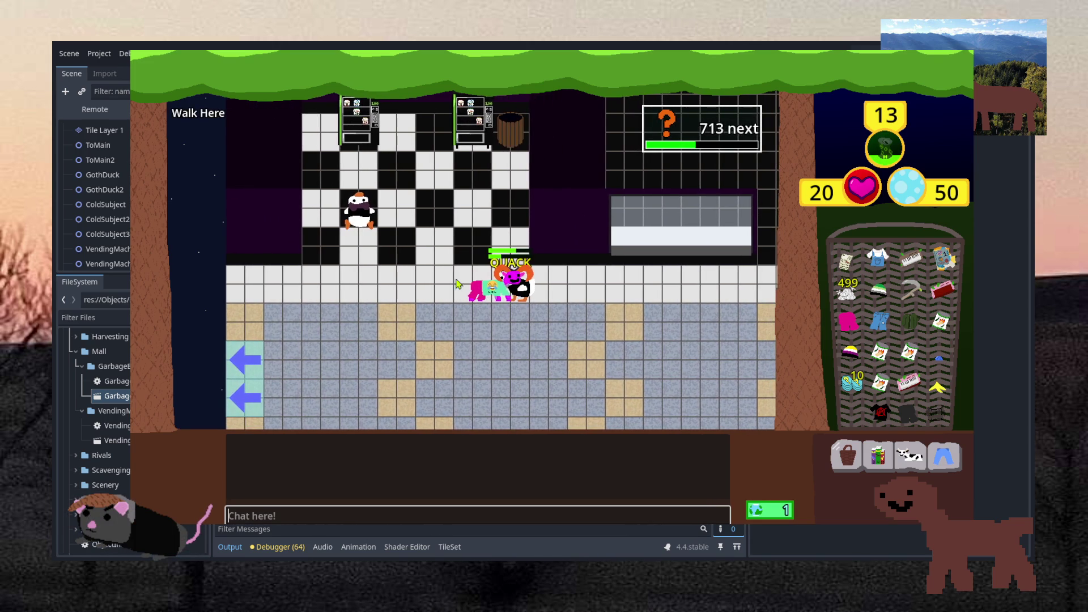
{"action": "left_click", "coordinate": [543, 299]}
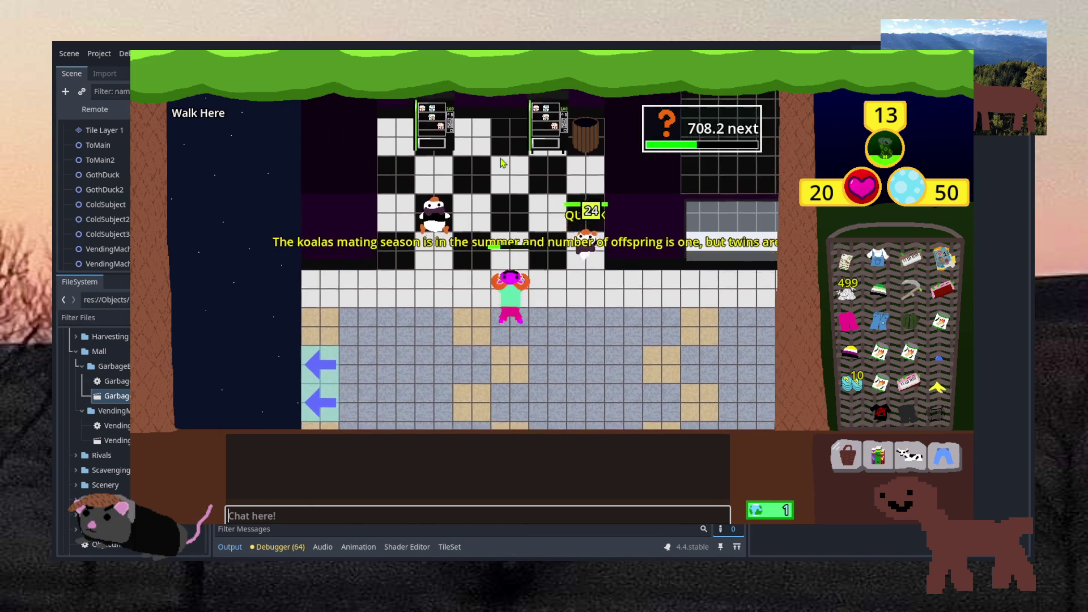
- Insert a quarter into the vending machine and try Buy Normal and Collect Chips
{"action": "left_click", "coordinate": [540, 265]}
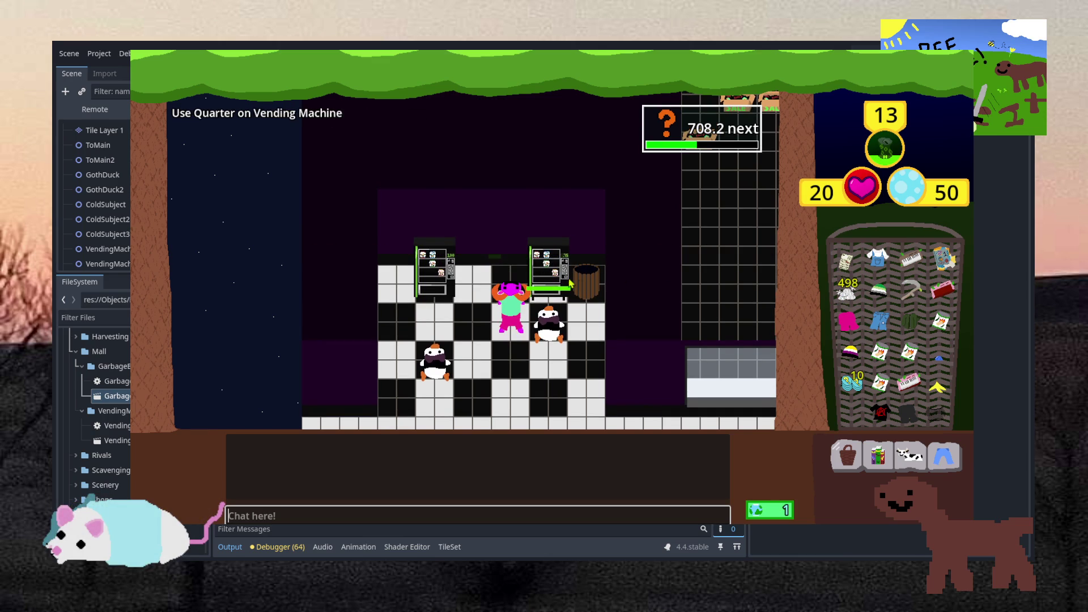
{"action": "left_click", "coordinate": [847, 290]}
{"action": "left_click", "coordinate": [553, 288]}
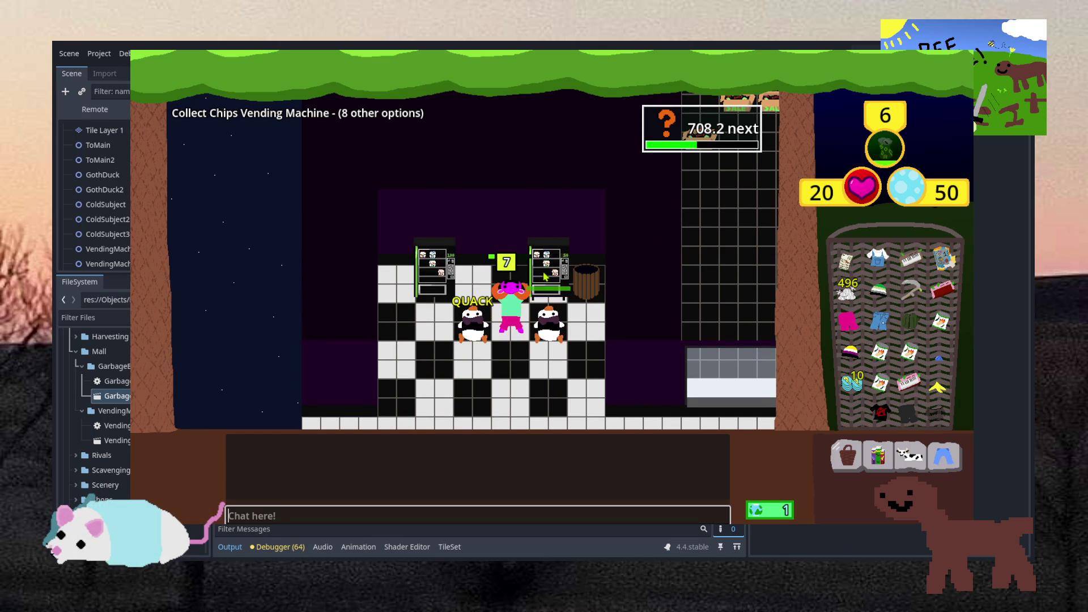
{"action": "right_click", "coordinate": [554, 289]}
{"action": "left_click", "coordinate": [590, 311]}
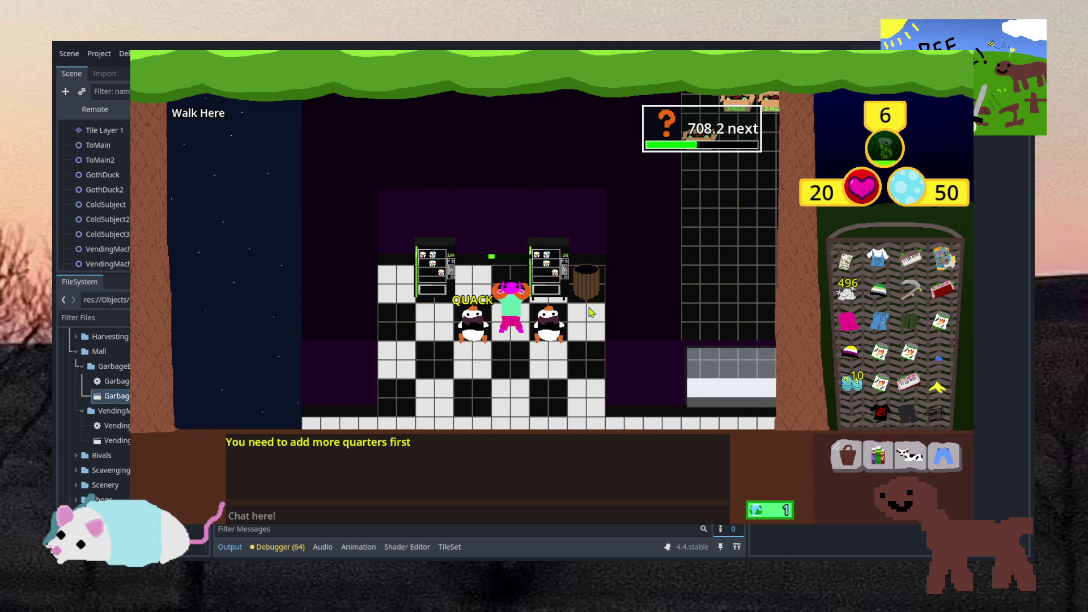
{"action": "left_click", "coordinate": [551, 290]}
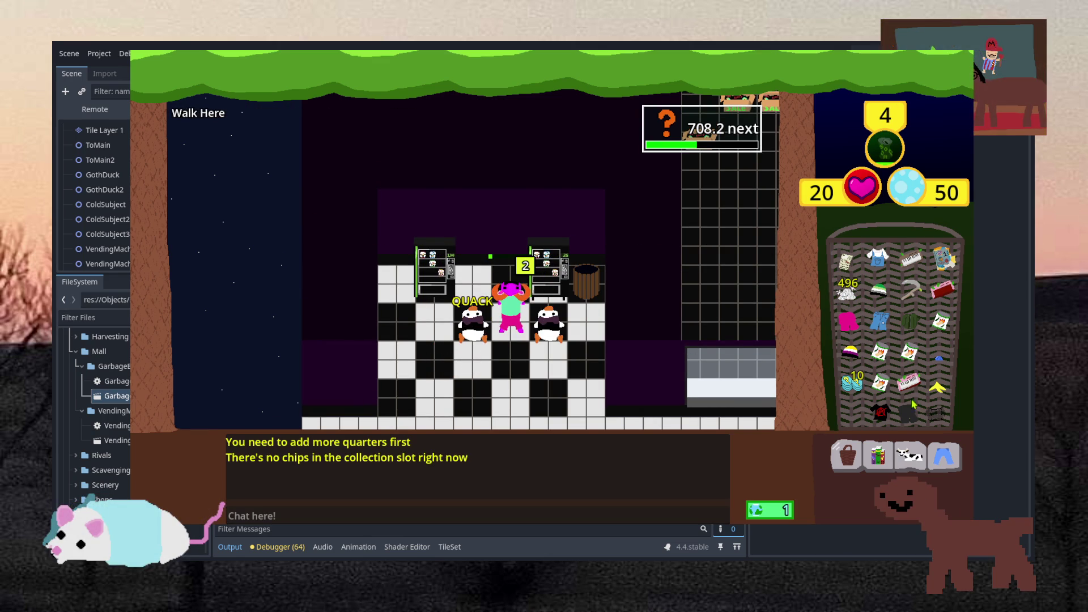
{"action": "right_click", "coordinate": [555, 291]}
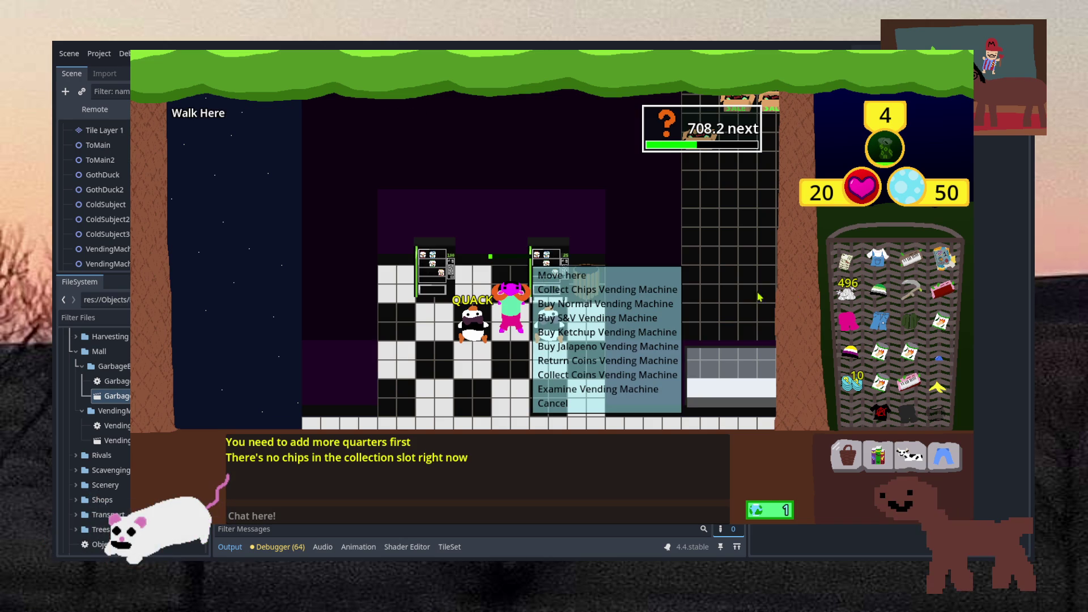
- Use another quarter, collect chips, walk into the forest, and stop the game
{"action": "left_click", "coordinate": [848, 293]}
{"action": "left_click", "coordinate": [849, 294]}
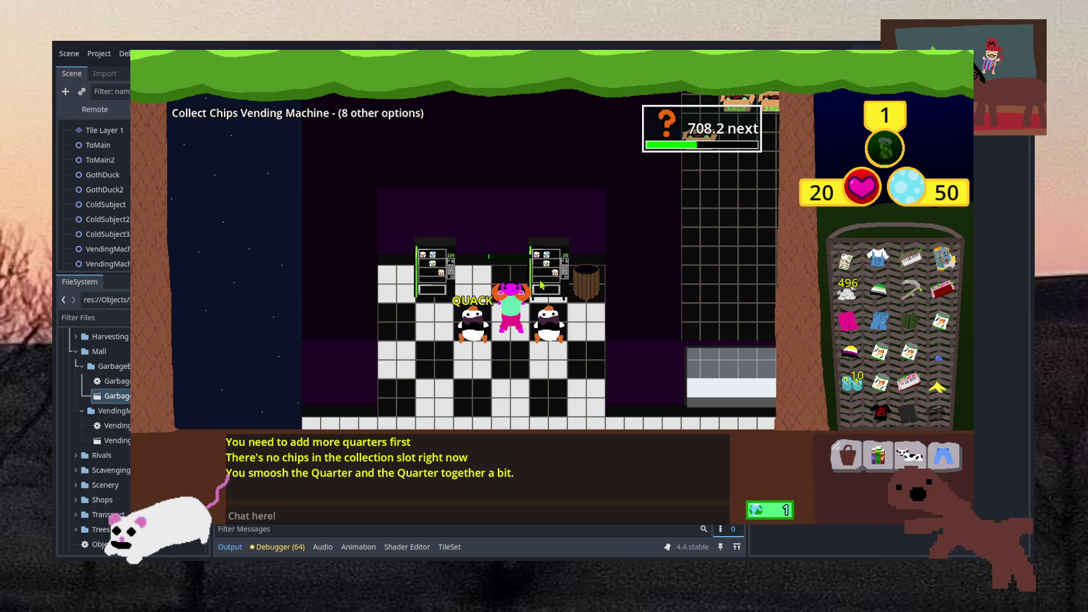
{"action": "left_click", "coordinate": [546, 283]}
{"action": "right_click", "coordinate": [547, 283]}
{"action": "left_click", "coordinate": [567, 294]}
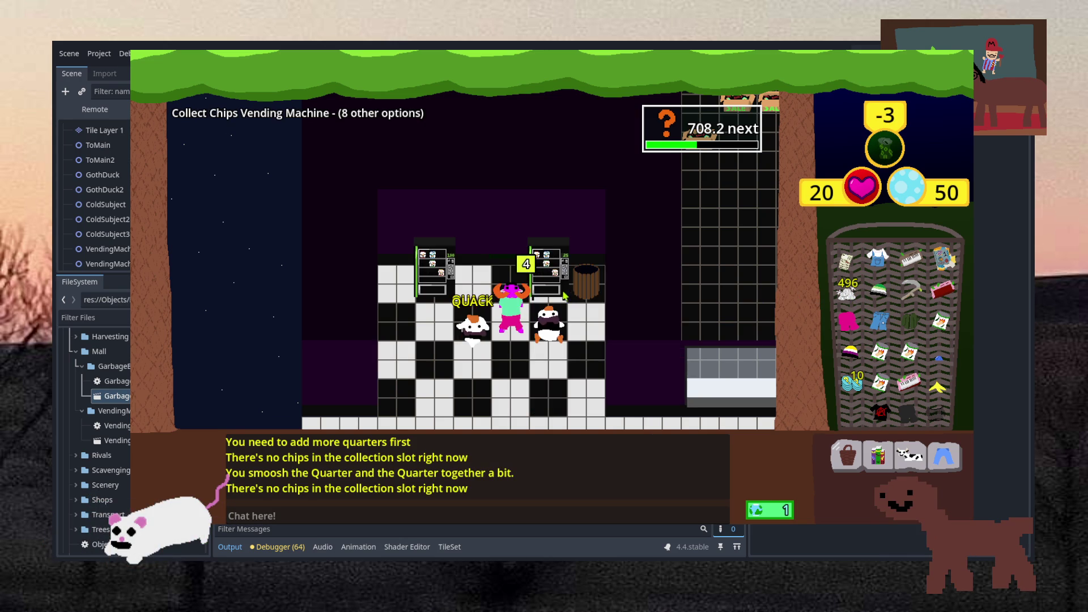
{"action": "left_click", "coordinate": [548, 290]}
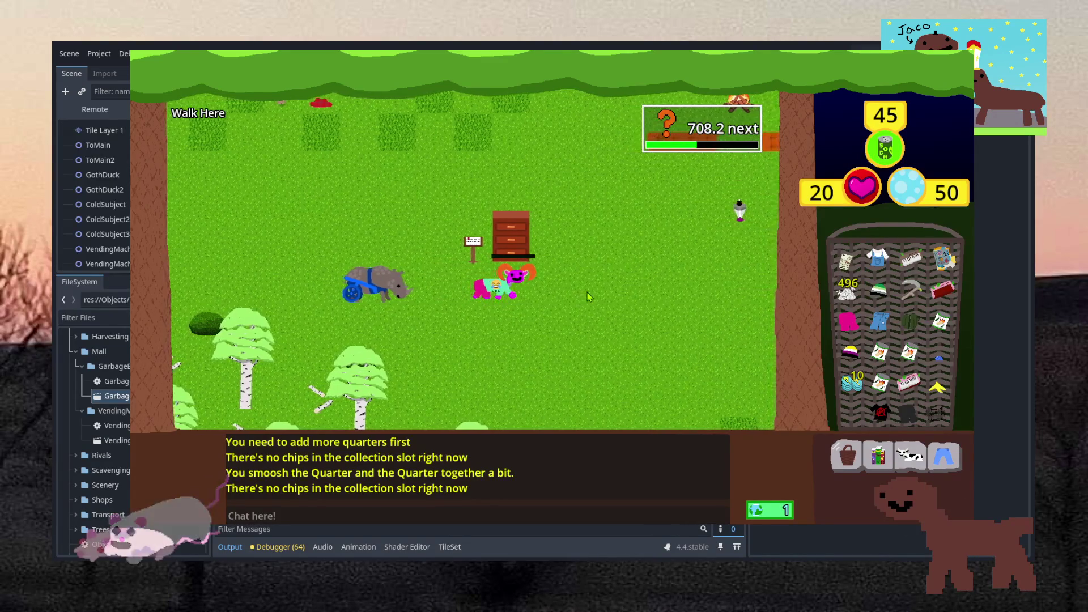
{"action": "key", "text": "F8"}
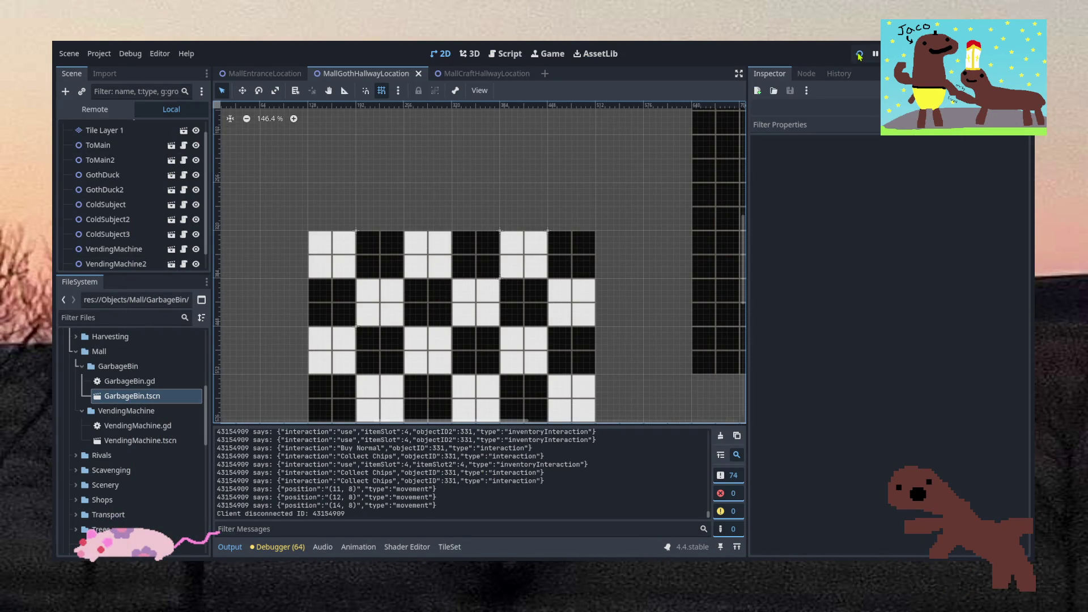
- Delete the first VendingMachine node from the goth hallway scene
{"action": "scroll", "coordinate": [558, 199], "scroll_direction": "down", "scroll_amount": 5}
{"action": "scroll", "coordinate": [558, 199], "scroll_direction": "up", "scroll_amount": 4}
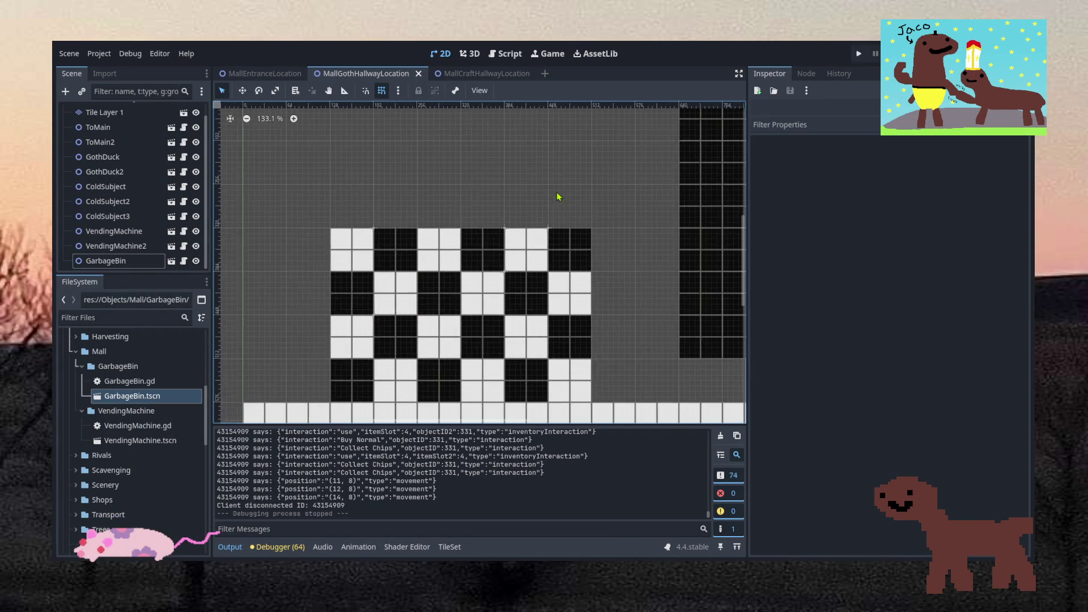
{"action": "left_click", "coordinate": [478, 78]}
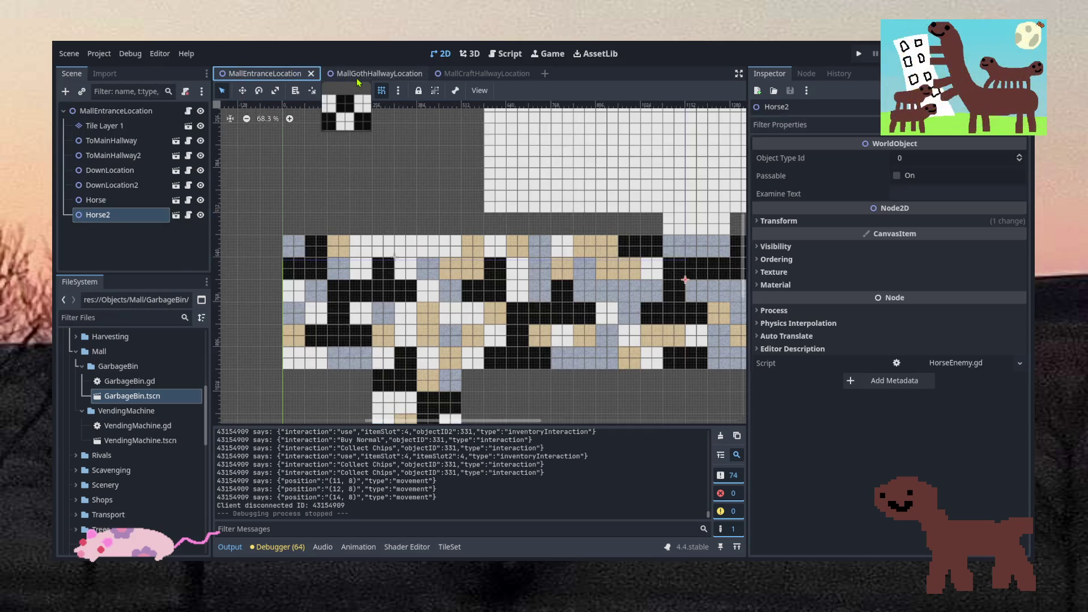
{"action": "left_click", "coordinate": [356, 77]}
{"action": "scroll", "coordinate": [420, 241], "scroll_direction": "up", "scroll_amount": 1}
{"action": "scroll", "coordinate": [397, 235], "scroll_direction": "down", "scroll_amount": 1}
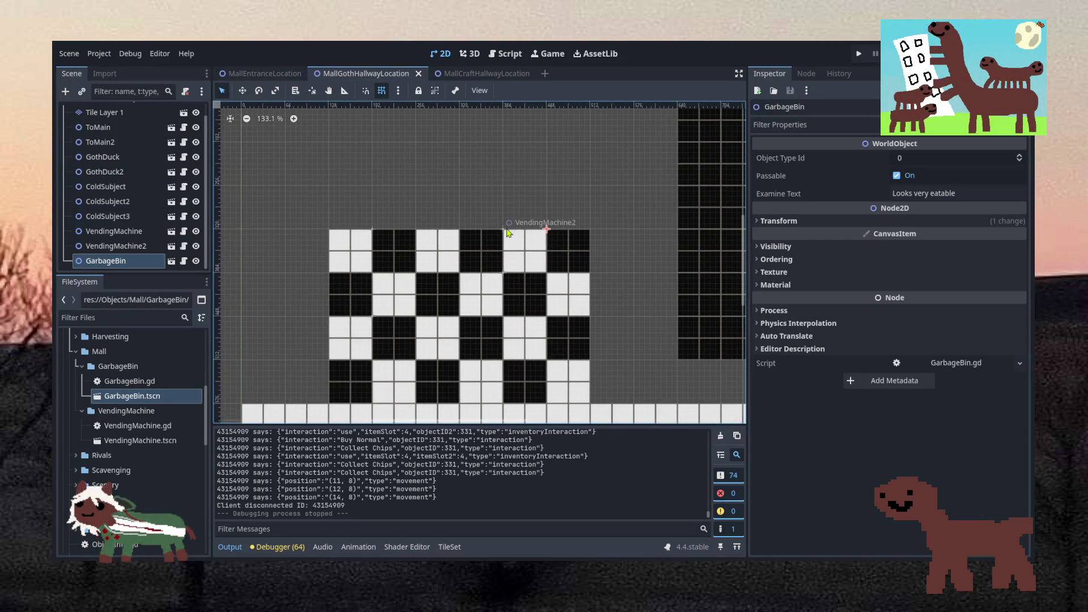
{"action": "left_click", "coordinate": [374, 232]}
{"action": "left_click", "coordinate": [134, 218]}
{"action": "left_click", "coordinate": [135, 231]}
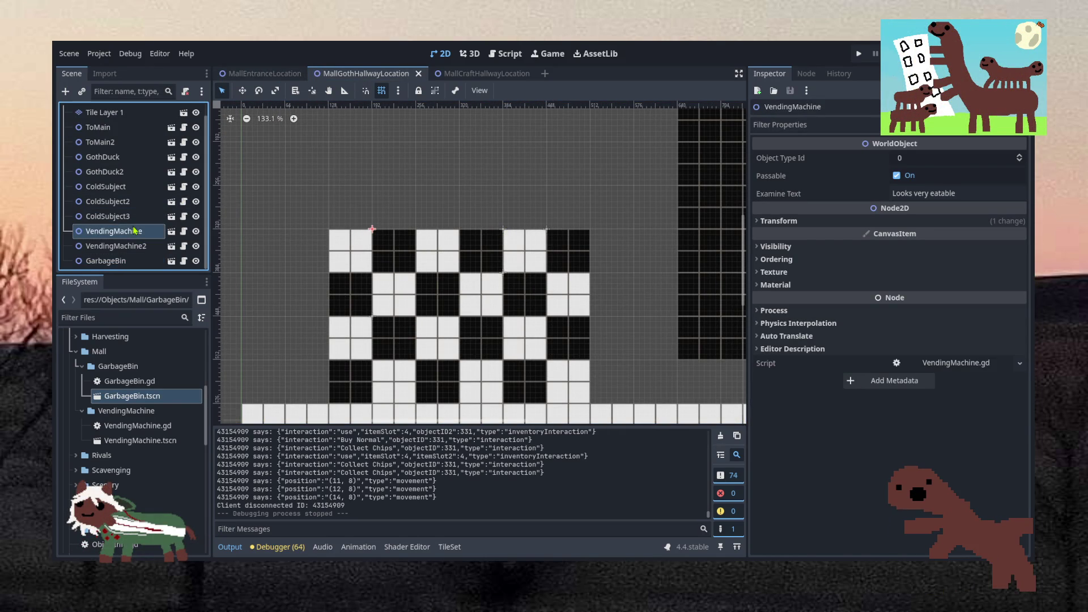
{"action": "key", "text": "Delete"}
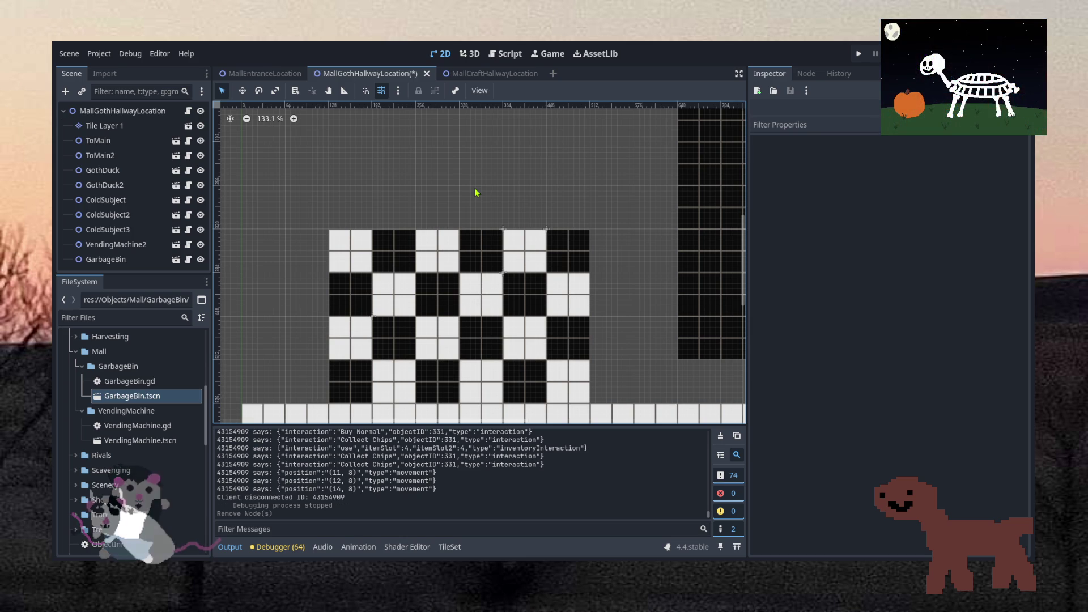
- Save MallGothHallwayLocation with VendingMachine2 and the GarbageBin remaining
{"action": "scroll", "coordinate": [570, 152], "scroll_direction": "down", "scroll_amount": 8}
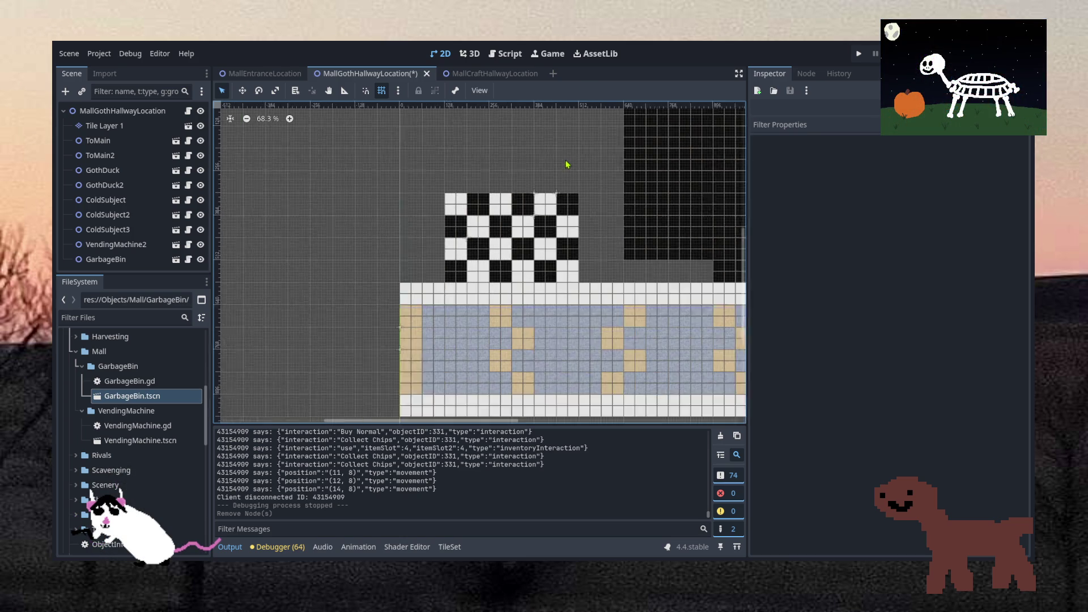
{"action": "mouse_move", "coordinate": [592, 187]}
{"action": "left_mouse_down"}
{"action": "mouse_move", "coordinate": [417, 253]}
{"action": "mouse_move", "coordinate": [410, 274]}
{"action": "mouse_move", "coordinate": [473, 172]}
{"action": "mouse_move", "coordinate": [505, 184]}
{"action": "mouse_move", "coordinate": [491, 154]}
{"action": "left_mouse_up"}
{"action": "key", "text": "ctrl+s"}
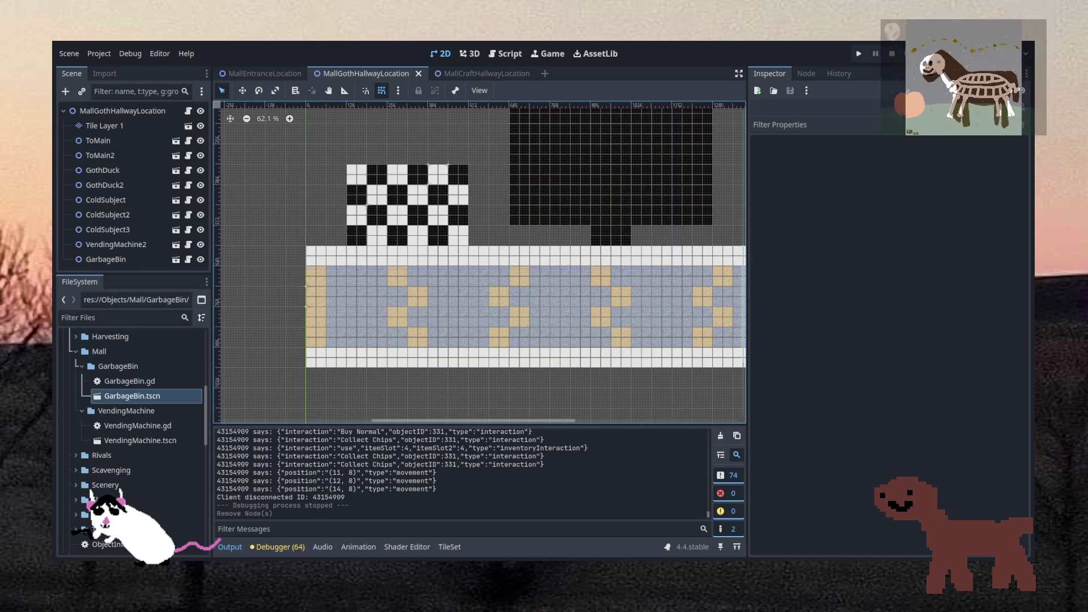
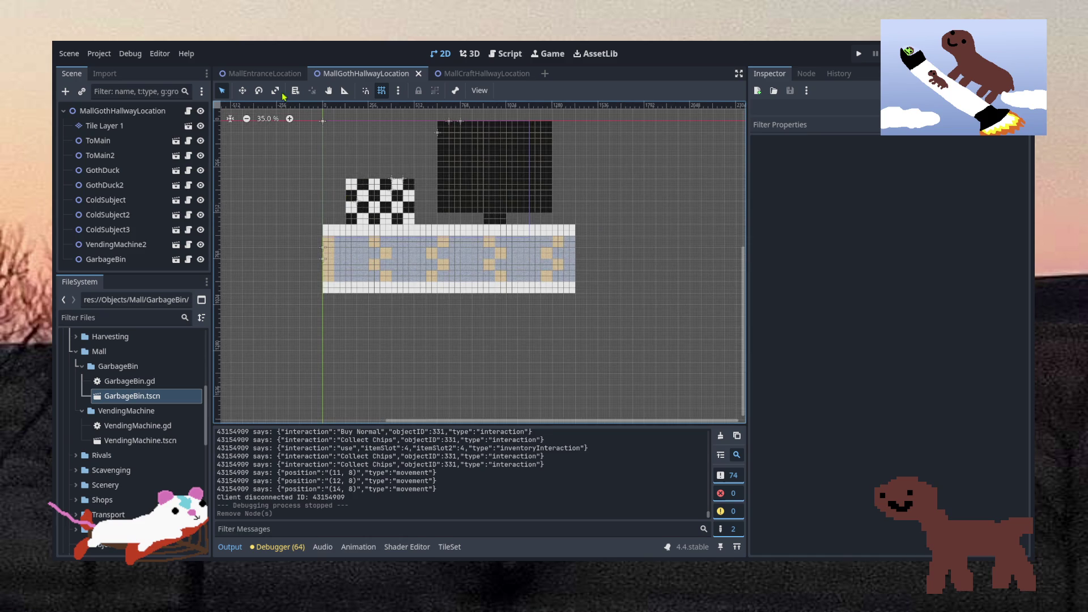
- Drop a GarbageBin.tscn instance into the MallEntranceLocation scene
{"action": "left_click", "coordinate": [261, 73]}
{"action": "scroll", "coordinate": [382, 222], "scroll_direction": "up", "scroll_amount": 4}
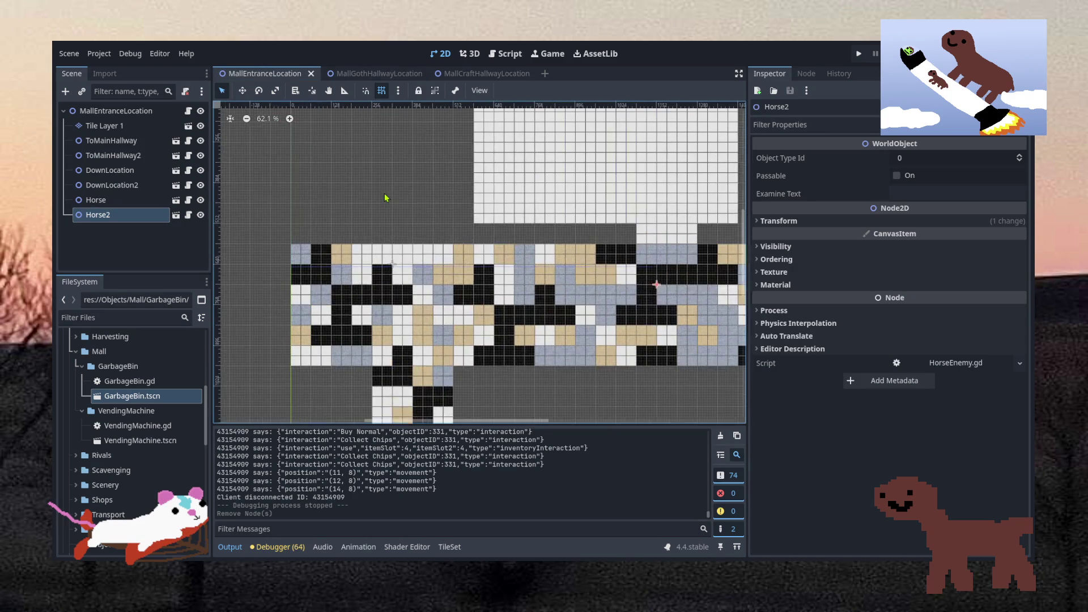
{"action": "left_click_drag", "start_coordinate": [136, 395], "coordinate": [461, 237]}
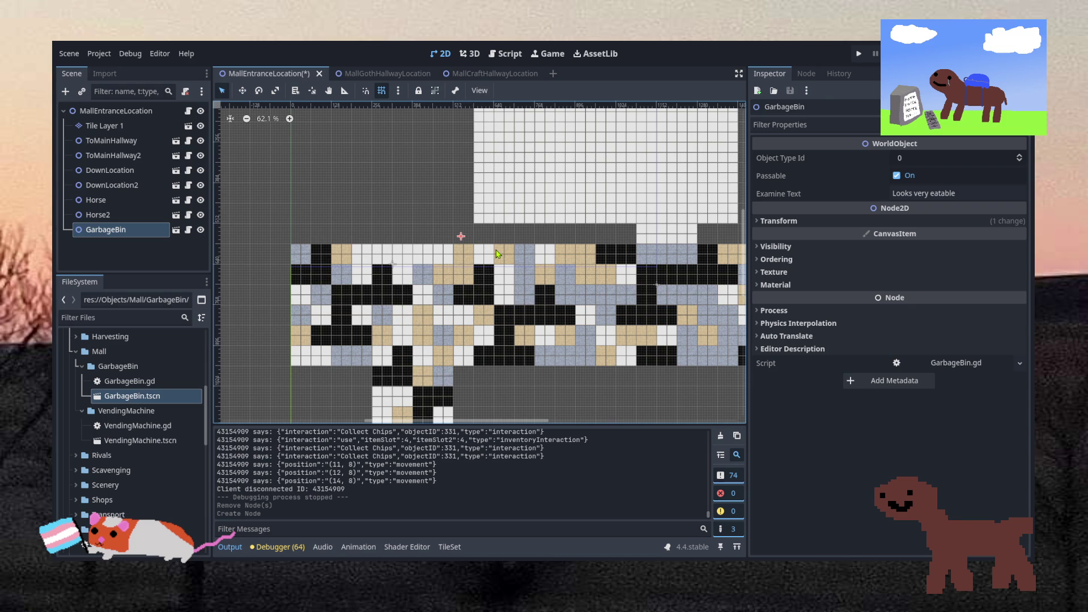
- Move the new GarbageBin onto the mall floor at position (128, 576)
{"action": "key", "text": "e"}
{"action": "key", "text": "w"}
{"action": "mouse_move", "coordinate": [499, 257]}
{"action": "left_mouse_down"}
{"action": "mouse_move", "coordinate": [360, 265]}
{"action": "mouse_move", "coordinate": [378, 266]}
{"action": "left_mouse_up"}
{"action": "scroll", "coordinate": [465, 292], "scroll_direction": "up", "scroll_amount": 1}
{"action": "scroll", "coordinate": [464, 293], "scroll_direction": "right", "scroll_amount": 5}
{"action": "left_click_drag", "start_coordinate": [465, 292], "coordinate": [620, 286]}
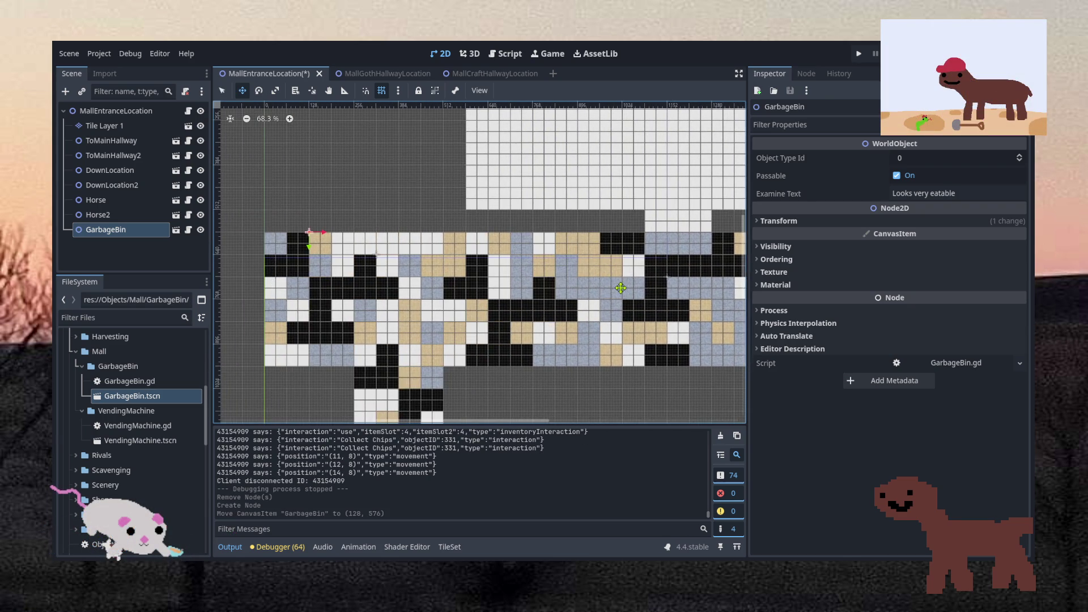
{"action": "key", "text": "q"}
{"action": "left_click", "coordinate": [397, 195]}
- Save the MallEntranceLocation scene, then return to the MallGothHallwayLocation scene
{"action": "key", "text": "ctrl+s"}
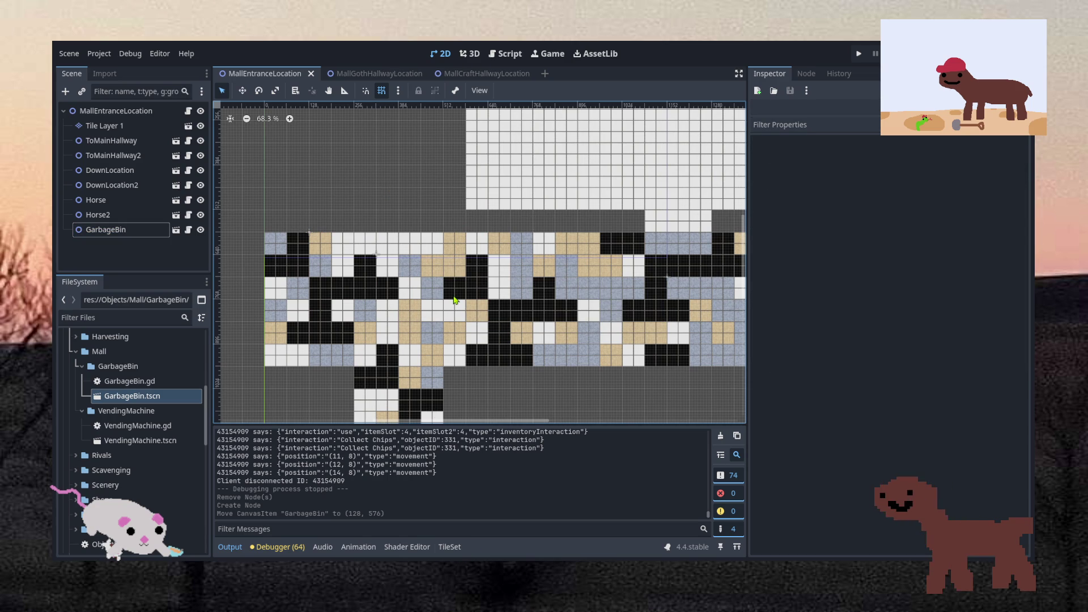
{"action": "scroll", "coordinate": [454, 268], "scroll_direction": "down", "scroll_amount": 2}
{"action": "scroll", "coordinate": [499, 368], "scroll_direction": "up", "scroll_amount": 3}
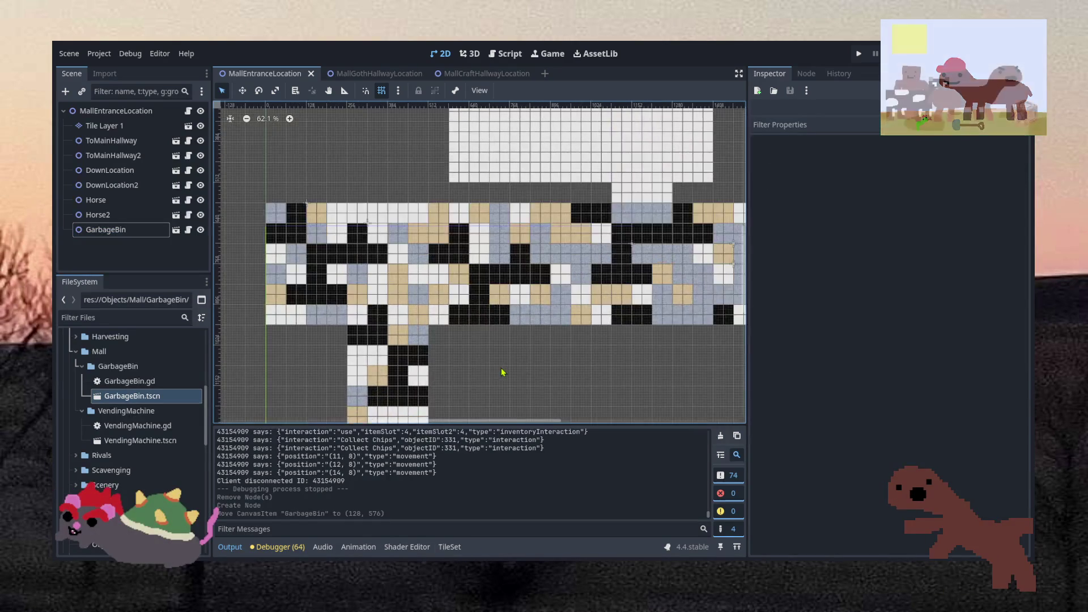
{"action": "key", "text": "ctrl+s"}
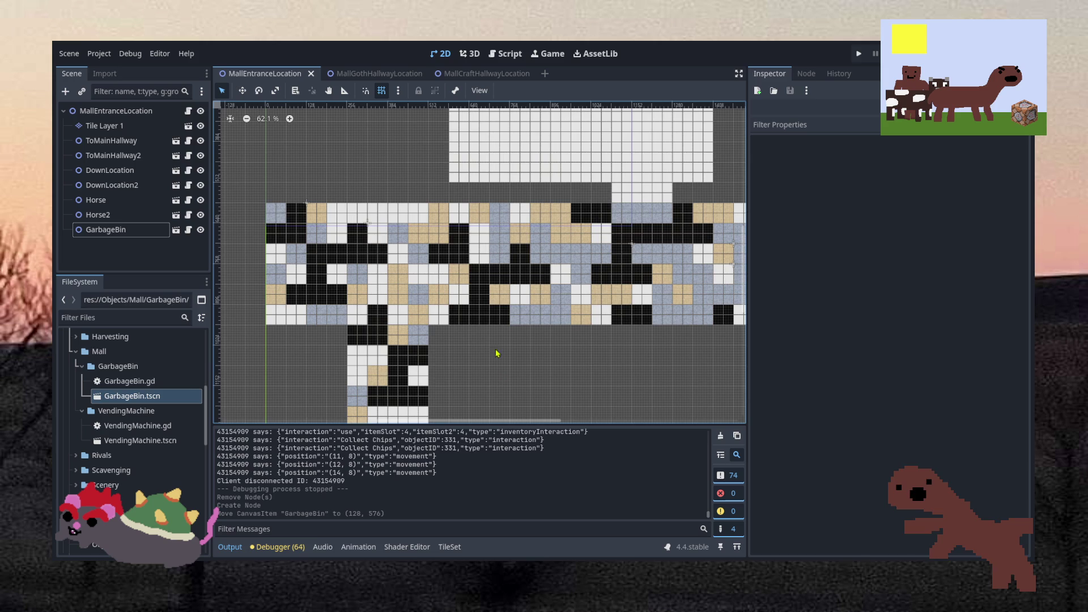
{"action": "left_click", "coordinate": [395, 72]}
{"action": "scroll", "coordinate": [471, 159], "scroll_direction": "up", "scroll_amount": 3}
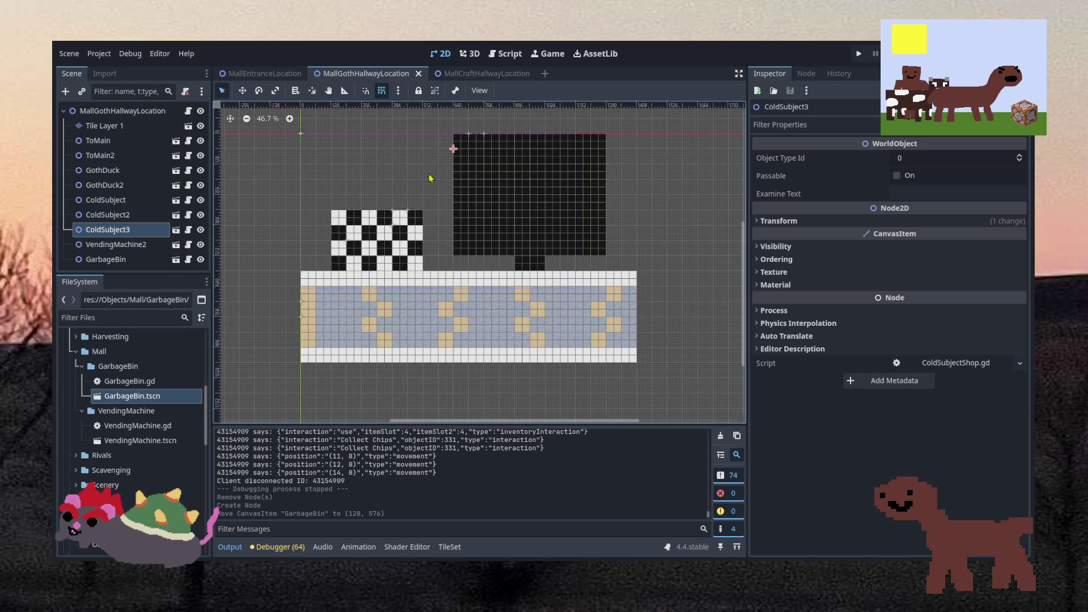